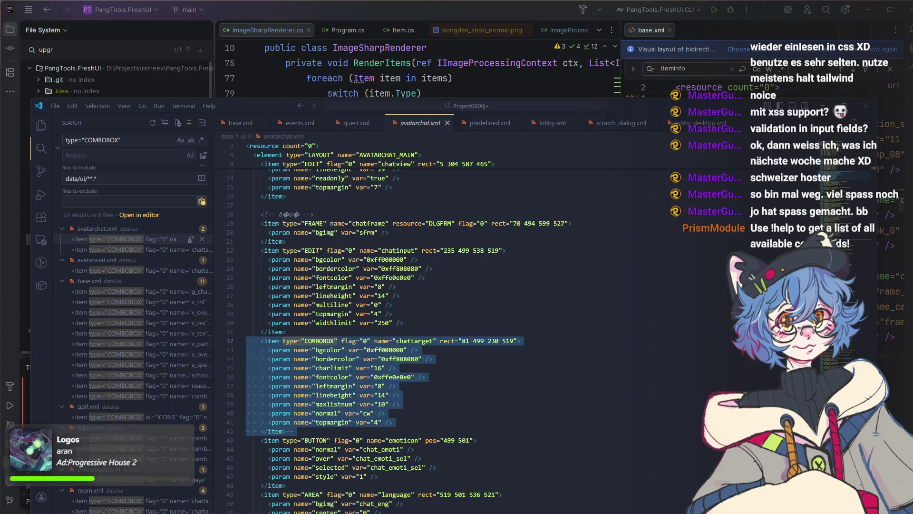
Bring the Fresh (User Interface) wiki article to the front from the code search.
{"action": "key", "text": "alt+Tab"}
{"action": "scroll", "coordinate": [448, 287], "scroll_direction": "up", "scroll_amount": 3}
{"action": "scroll", "coordinate": [448, 286], "scroll_direction": "up", "scroll_amount": 5}
{"action": "scroll", "coordinate": [449, 287], "scroll_direction": "up", "scroll_amount": 5}
{"action": "scroll", "coordinate": [449, 289], "scroll_direction": "up", "scroll_amount": 5}
{"action": "scroll", "coordinate": [449, 291], "scroll_direction": "up", "scroll_amount": 5}
{"action": "scroll", "coordinate": [449, 291], "scroll_direction": "up", "scroll_amount": 5}
{"action": "scroll", "coordinate": [450, 292], "scroll_direction": "up", "scroll_amount": 5}
{"action": "scroll", "coordinate": [453, 294], "scroll_direction": "up", "scroll_amount": 2}
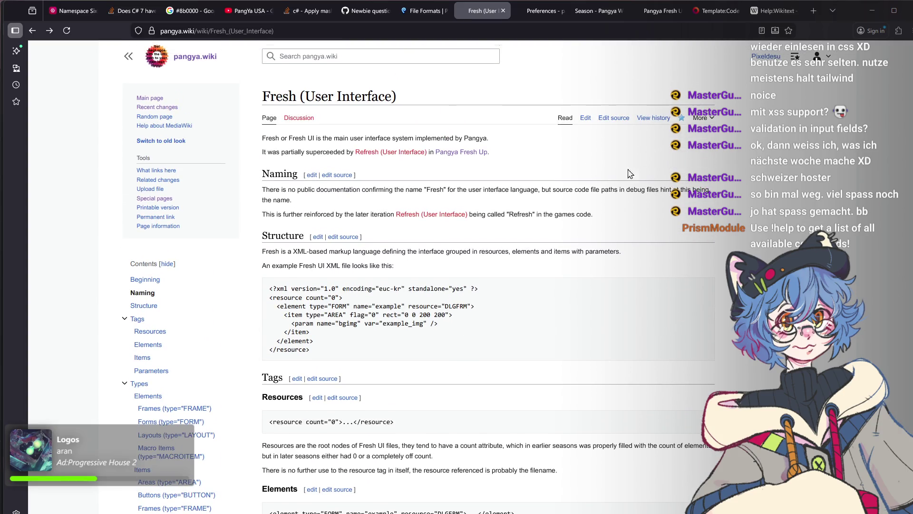
Edit the article, add a Comboboxes (type="COMBOBOX") line after Text Inputs and begin a preformatted block.
{"action": "left_click", "coordinate": [585, 120]}
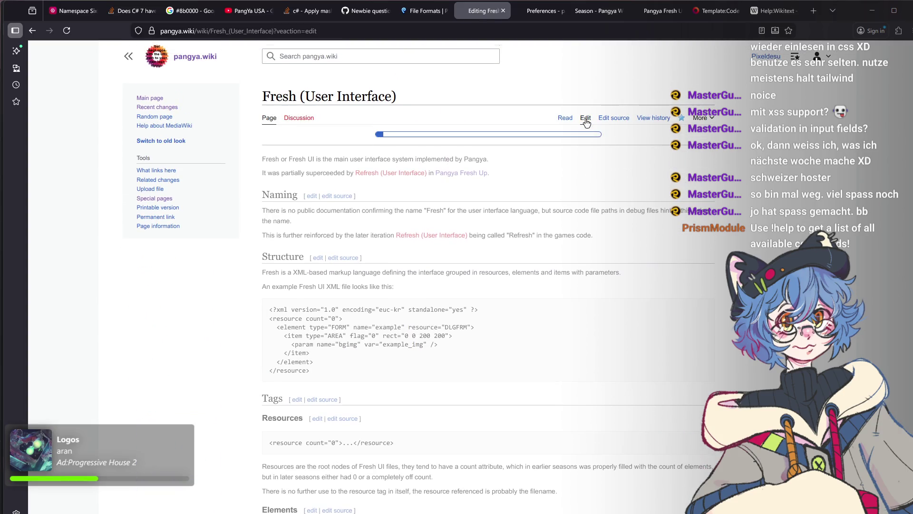
{"action": "scroll", "coordinate": [452, 181], "scroll_direction": "down", "scroll_amount": 5}
{"action": "scroll", "coordinate": [450, 192], "scroll_direction": "down", "scroll_amount": 5}
{"action": "scroll", "coordinate": [447, 207], "scroll_direction": "down", "scroll_amount": 5}
{"action": "scroll", "coordinate": [445, 227], "scroll_direction": "down", "scroll_amount": 5}
{"action": "scroll", "coordinate": [444, 228], "scroll_direction": "down", "scroll_amount": 5}
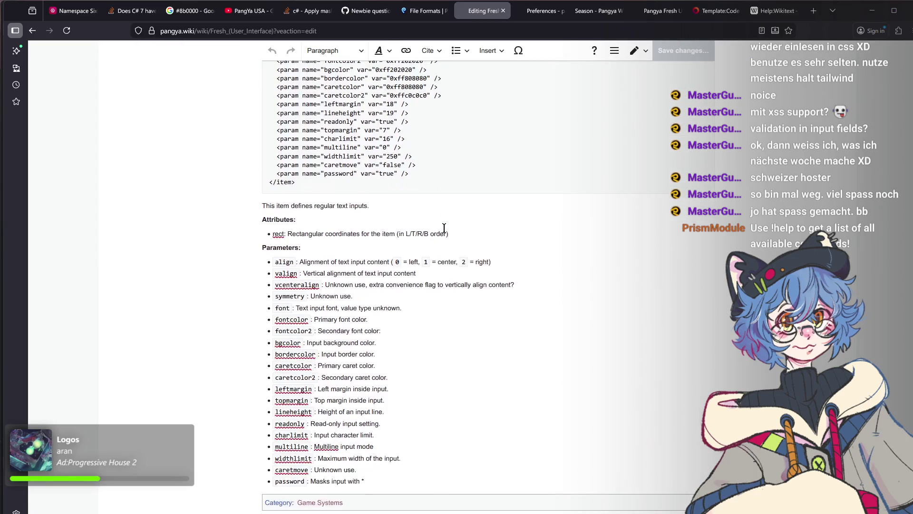
{"action": "left_click", "coordinate": [374, 380]}
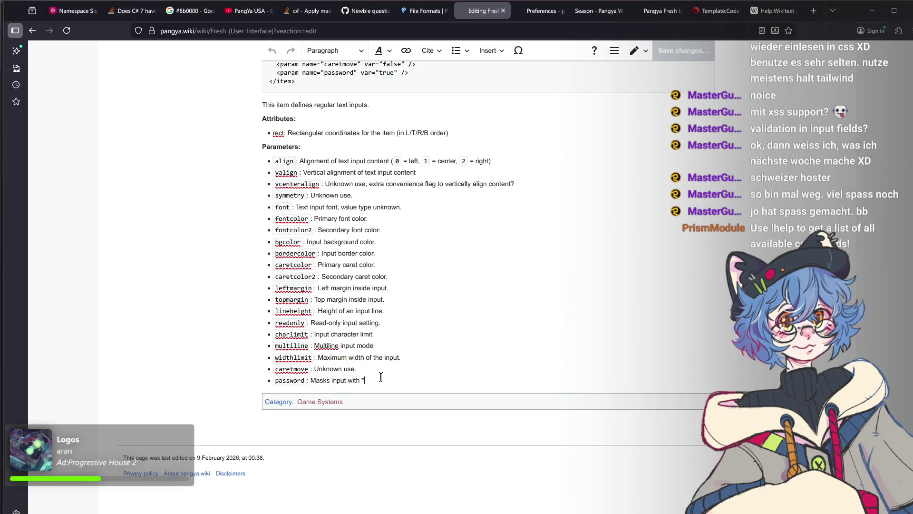
{"action": "key", "text": "Return"}
{"action": "key", "text": "Return"}
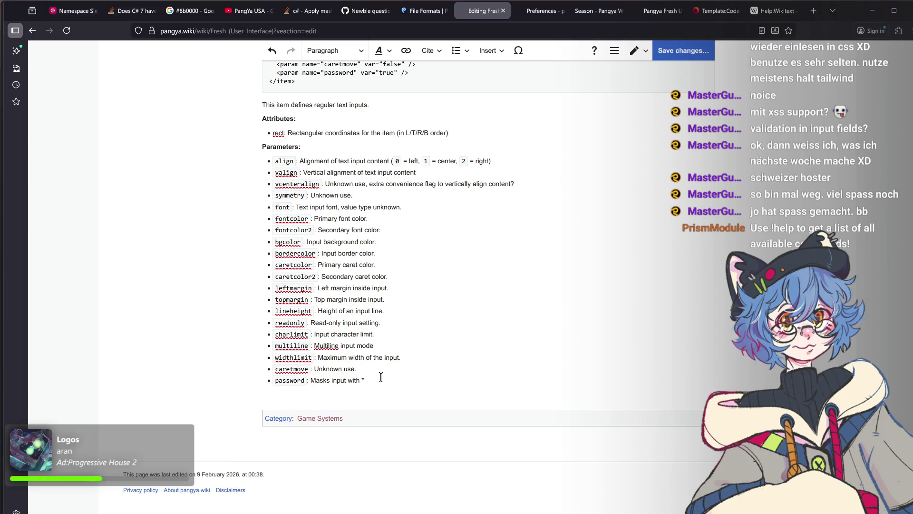
{"action": "type", "text": "Co"}
{"action": "type", "text": "mboboxes ("}
{"action": "type", "text": "type"}
{"action": "type", "text": "\"COMBOVB"}
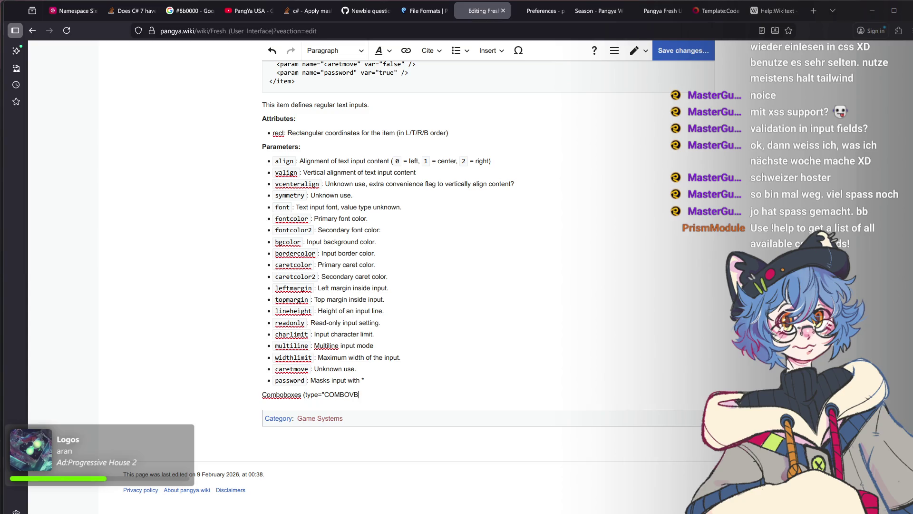
{"action": "key", "text": "BackSpace"}
{"action": "key", "text": "BackSpace"}
{"action": "type", "text": "BOX"}
{"action": "type", "text": "\")"}
{"action": "key", "text": "Return"}
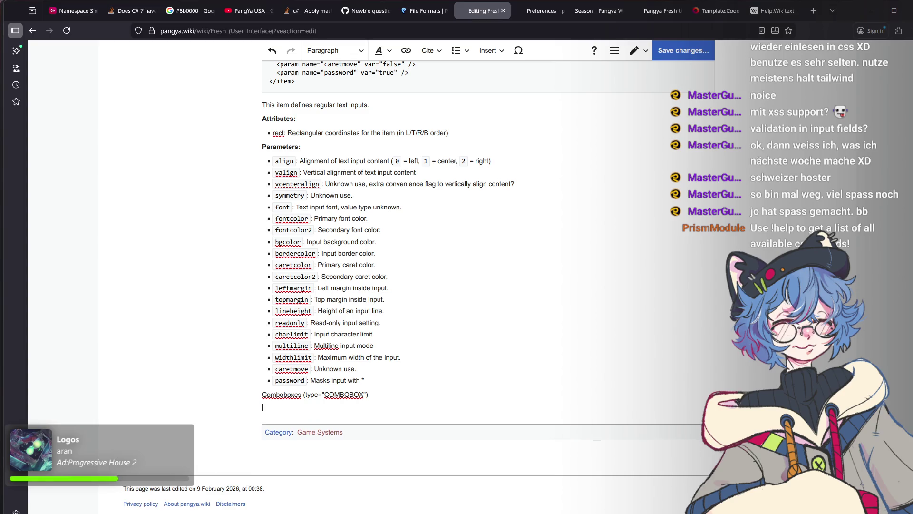
{"action": "type", "text": "<pre"}
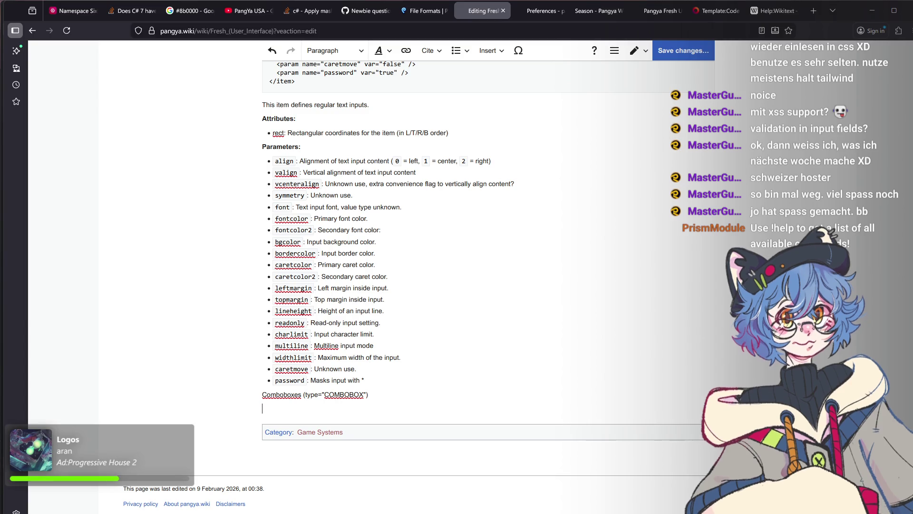
{"action": "key", "text": "ctrl+v"}
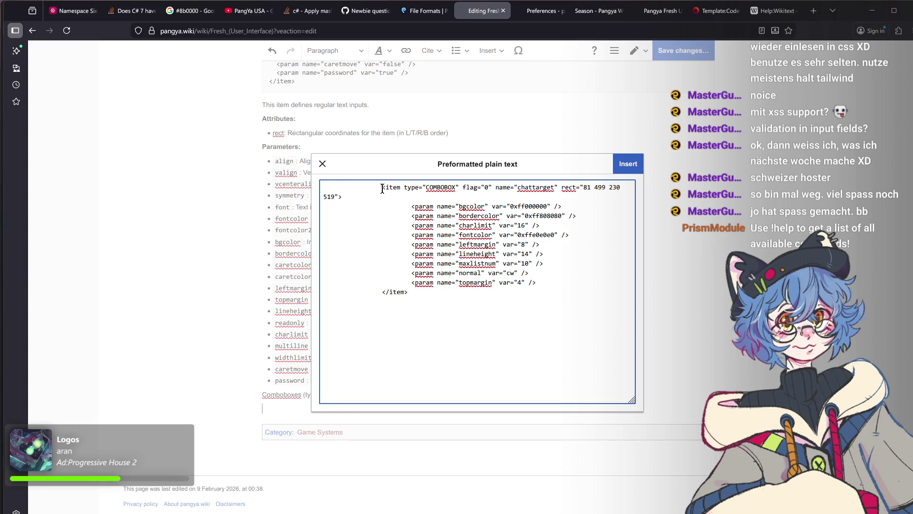
Strip the leading whitespace from the item line and the bgcolor through leftmargin param lines.
{"action": "left_click_drag", "start_coordinate": [383, 188], "coordinate": [273, 173]}
{"action": "key", "text": "BackSpace"}
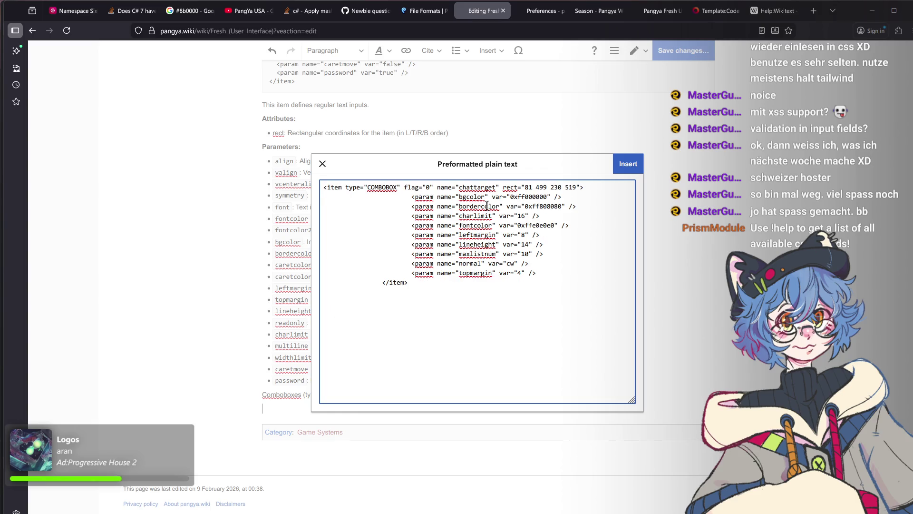
{"action": "left_click_drag", "start_coordinate": [410, 196], "coordinate": [321, 197]}
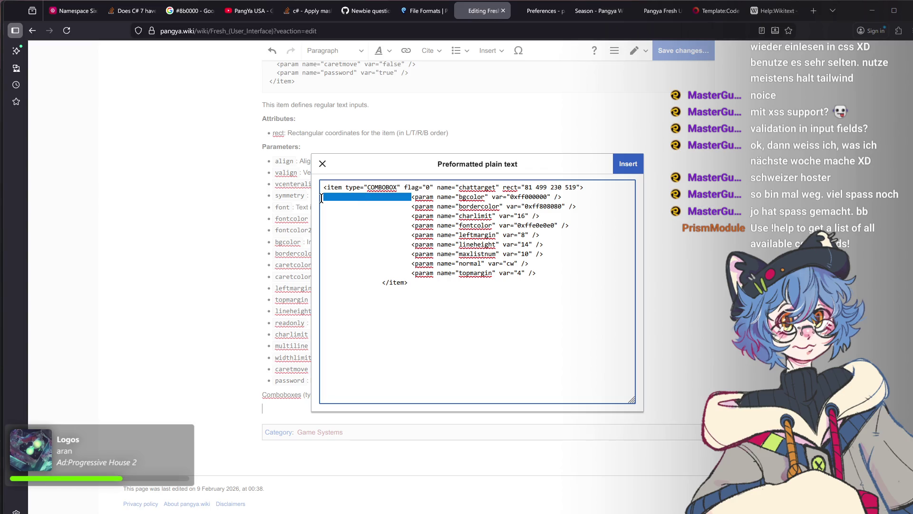
{"action": "key", "text": "BackSpace"}
{"action": "left_click_drag", "start_coordinate": [412, 206], "coordinate": [321, 206]}
{"action": "key", "text": "BackSpace"}
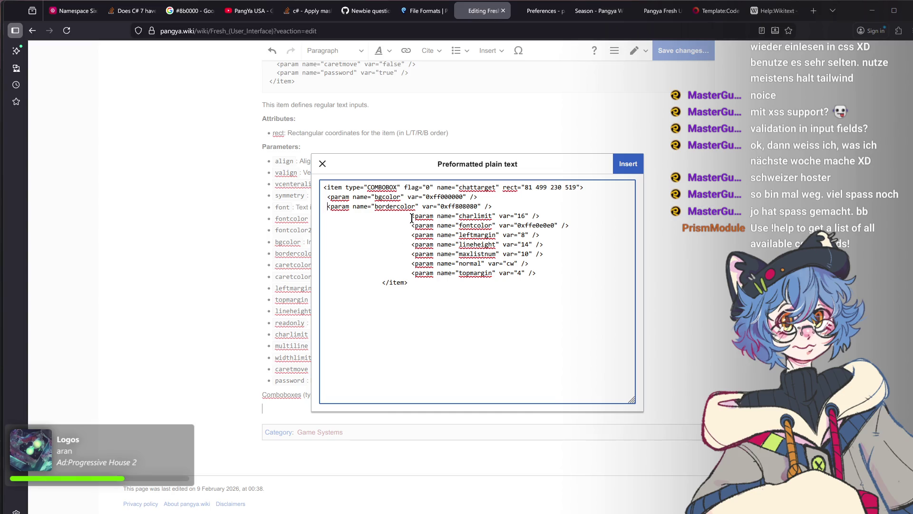
{"action": "left_click_drag", "start_coordinate": [412, 216], "coordinate": [306, 218]}
{"action": "key", "text": "BackSpace"}
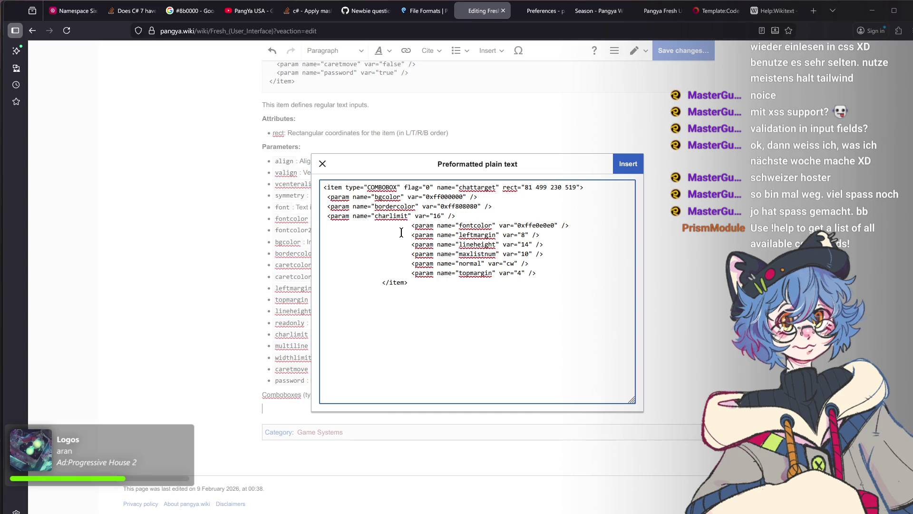
{"action": "left_click_drag", "start_coordinate": [412, 226], "coordinate": [321, 226]}
{"action": "key", "text": "BackSpace"}
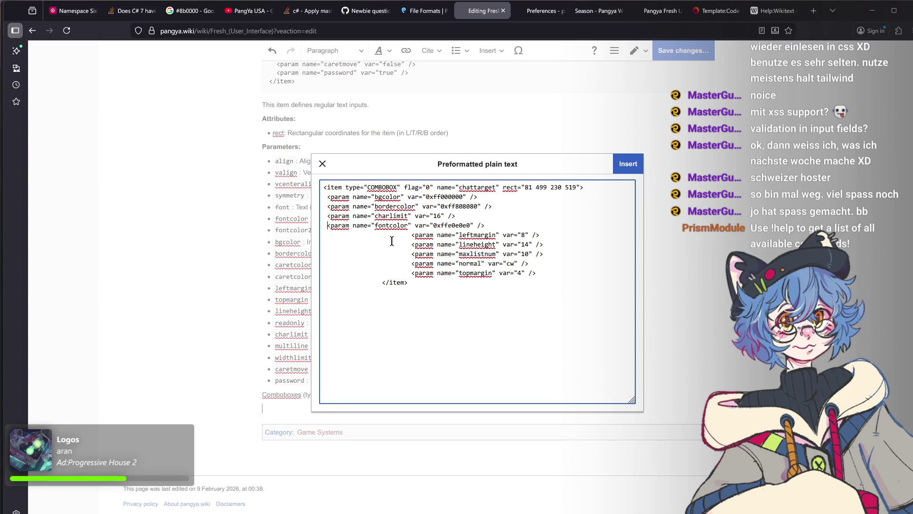
{"action": "left_click_drag", "start_coordinate": [410, 234], "coordinate": [306, 233]}
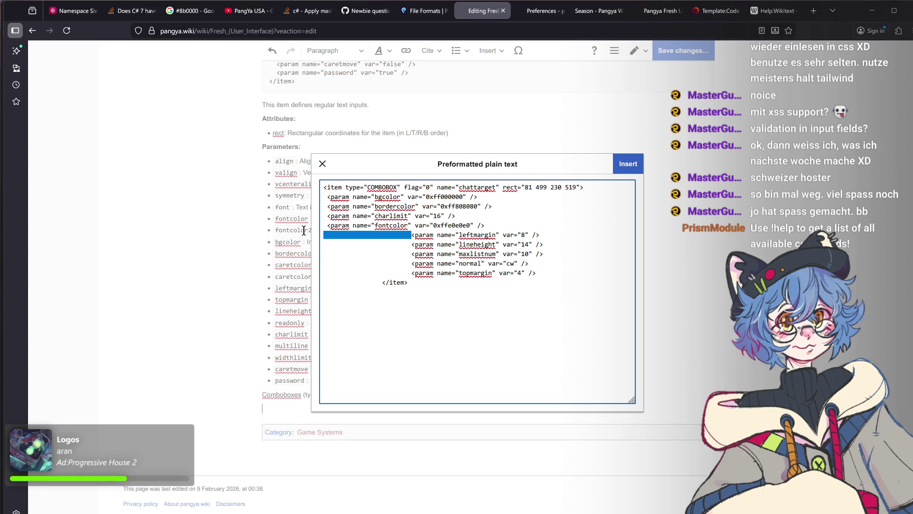
{"action": "key", "text": "BackSpace"}
Strip the leading whitespace from the lineheight through topmargin lines and the closing item tag.
{"action": "left_click_drag", "start_coordinate": [412, 244], "coordinate": [301, 241]}
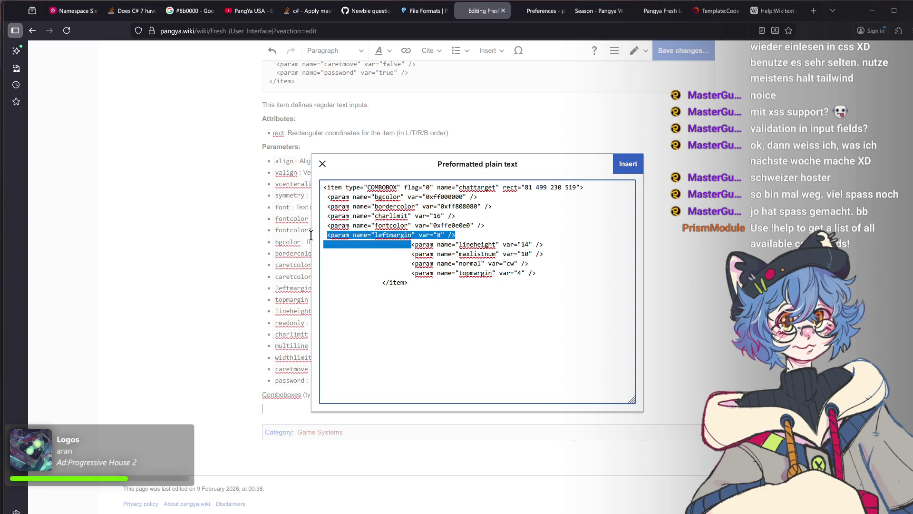
{"action": "key", "text": "BackSpace"}
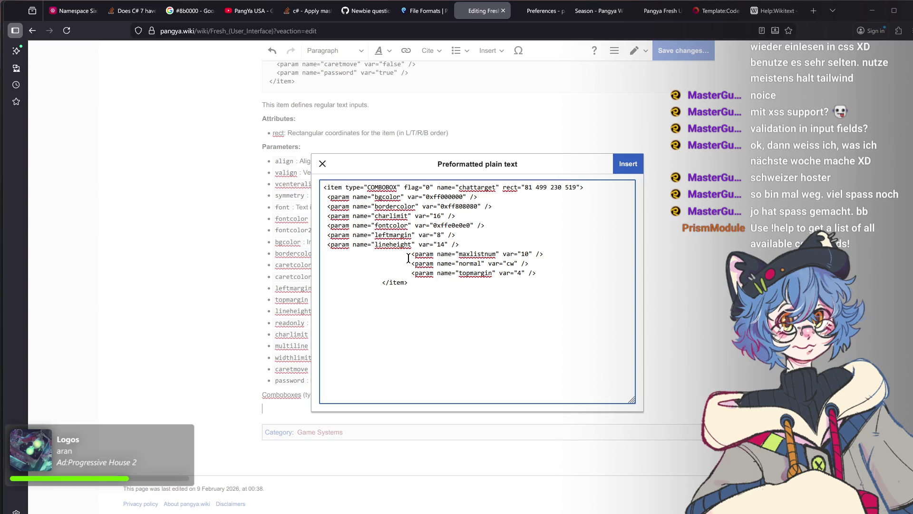
{"action": "left_click_drag", "start_coordinate": [412, 255], "coordinate": [321, 253]}
{"action": "key", "text": "BackSpace"}
{"action": "left_click", "coordinate": [412, 264]}
{"action": "left_click_drag", "start_coordinate": [386, 264], "coordinate": [321, 263]}
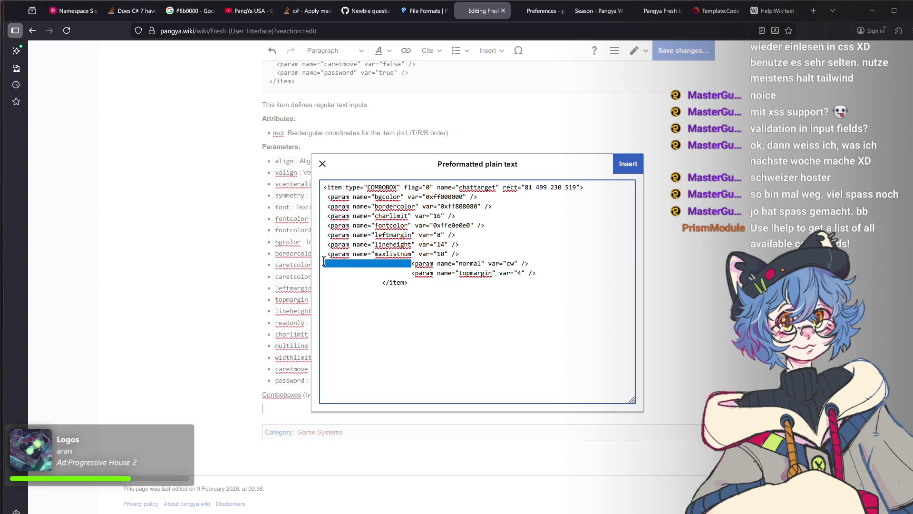
{"action": "key", "text": "BackSpace"}
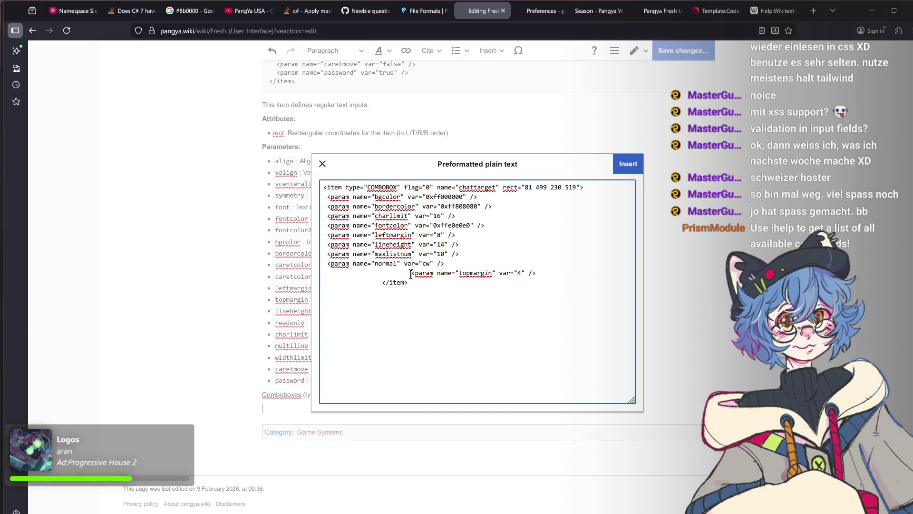
{"action": "left_click_drag", "start_coordinate": [412, 272], "coordinate": [307, 268]}
{"action": "key", "text": "BackSpace"}
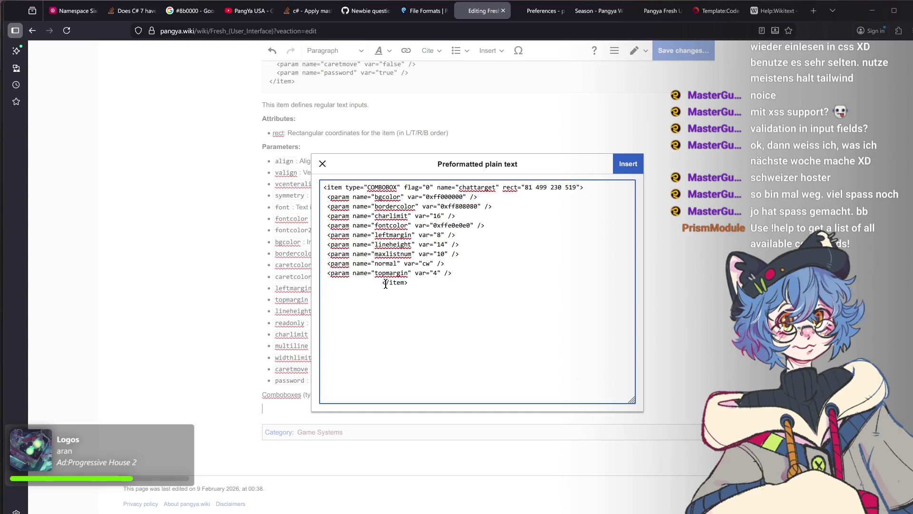
{"action": "left_click_drag", "start_coordinate": [382, 283], "coordinate": [344, 282]}
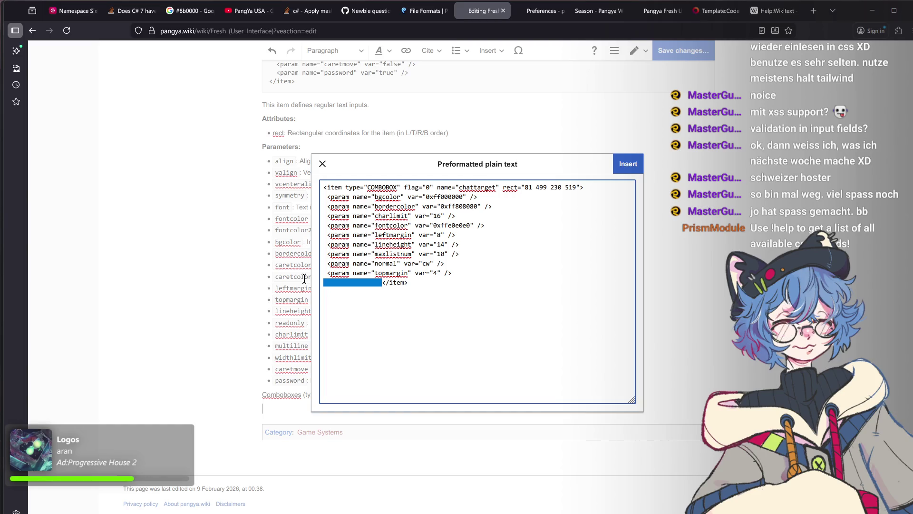
{"action": "key", "text": "BackSpace"}
Indent each param line by one space so the nine params sit evenly, then return to the code search.
{"action": "key", "text": "Up"}
{"action": "key", "text": "space"}
{"action": "key", "text": "Up"}
{"action": "key", "text": "space"}
{"action": "key", "text": "Up"}
{"action": "key", "text": "space"}
{"action": "key", "text": "Up"}
{"action": "key", "text": "space"}
{"action": "key", "text": "Up"}
{"action": "key", "text": "Up"}
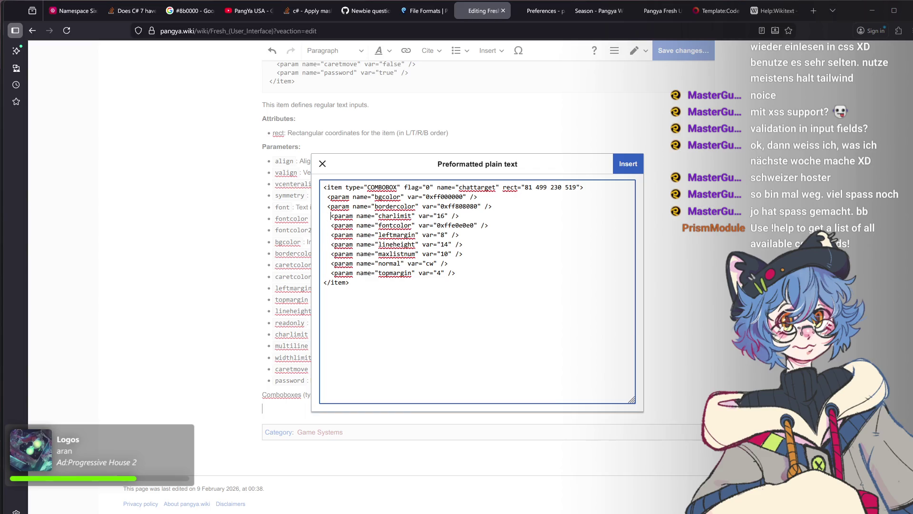
{"action": "key", "text": "Up"}
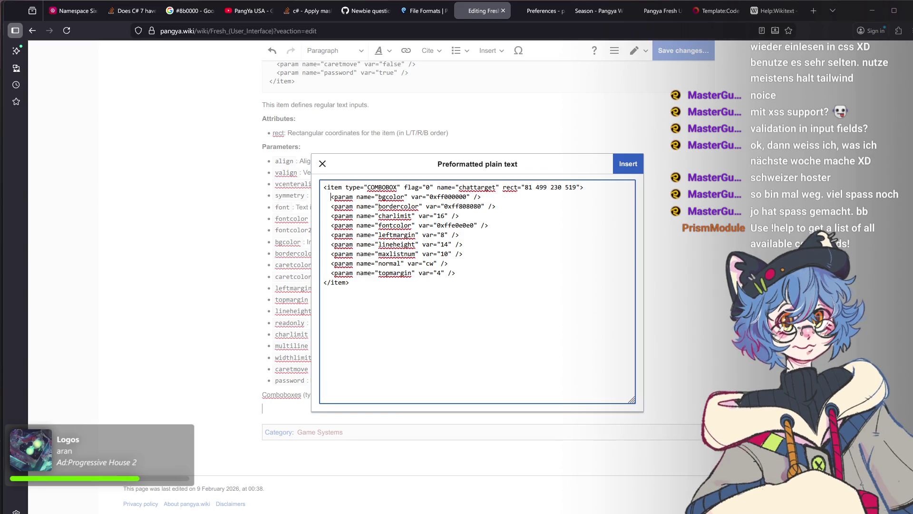
{"action": "key", "text": "alt+Tab"}
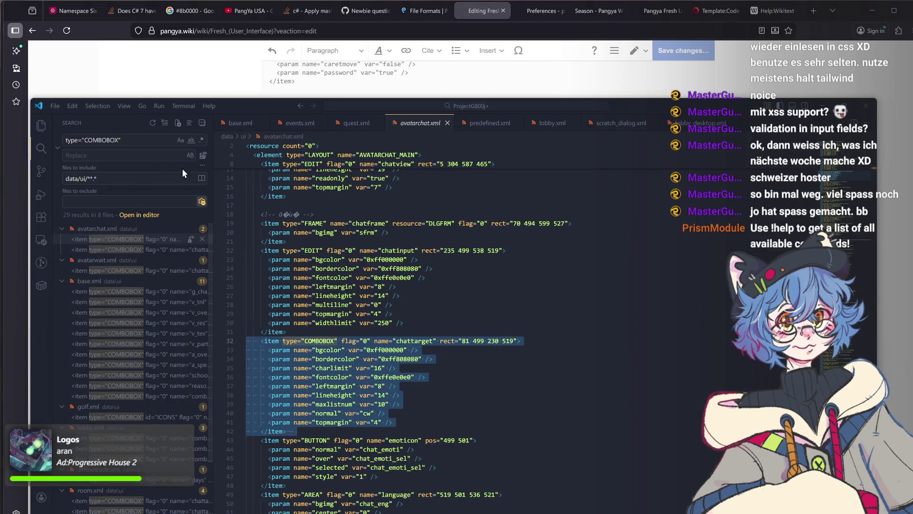
Reach the avatarwait.xml chattarget combobox and copy its selectcolor param line for the wiki.
{"action": "left_click", "coordinate": [149, 246]}
{"action": "key", "text": "Down"}
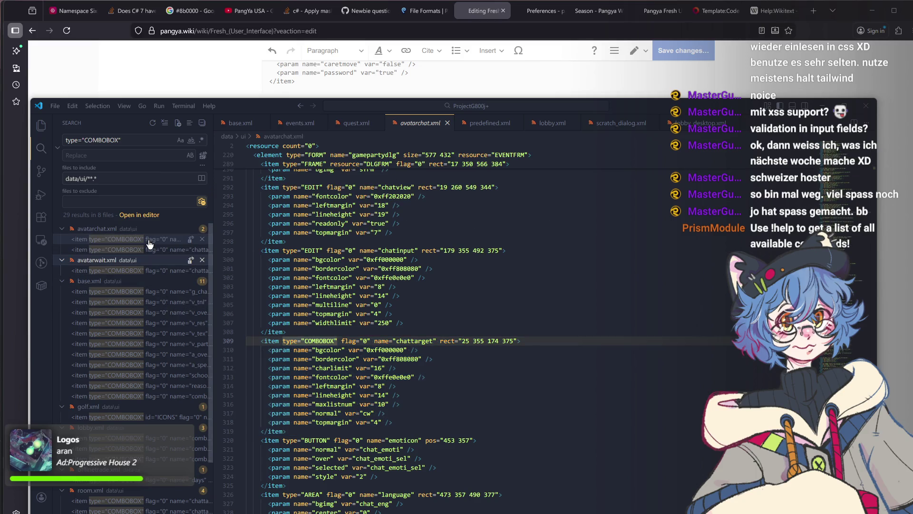
{"action": "key", "text": "Down"}
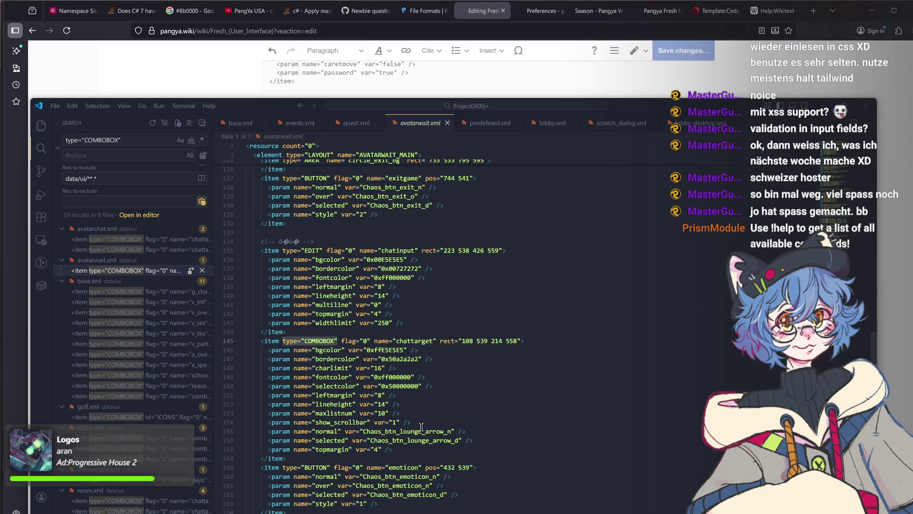
{"action": "scroll", "coordinate": [422, 426], "scroll_direction": "down", "scroll_amount": 2}
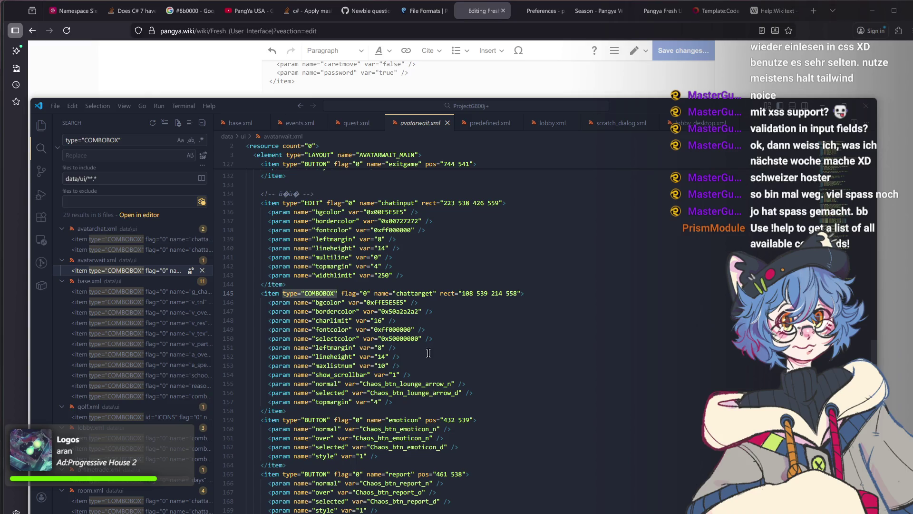
{"action": "left_click_drag", "start_coordinate": [443, 339], "coordinate": [269, 338]}
{"action": "key", "text": "ctrl+c"}
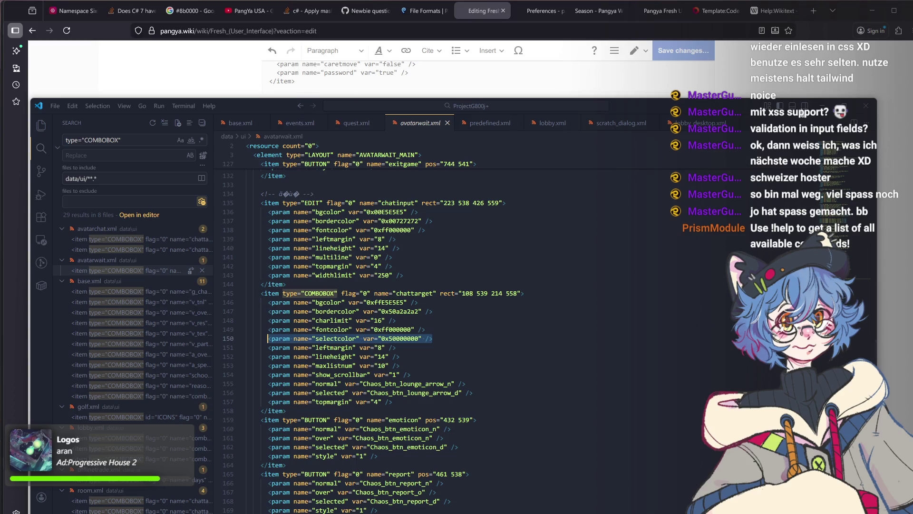
{"action": "left_click", "coordinate": [821, 106]}
Paste selectcolor 0x50000000 as a tenth param after topmargin in the example block.
{"action": "left_click", "coordinate": [478, 273]}
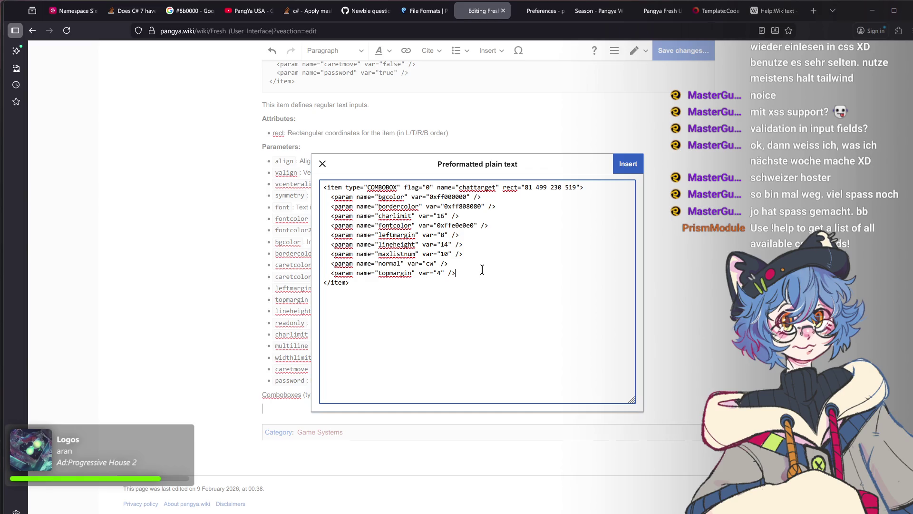
{"action": "key", "text": "Return"}
{"action": "key", "text": "ctrl+v"}
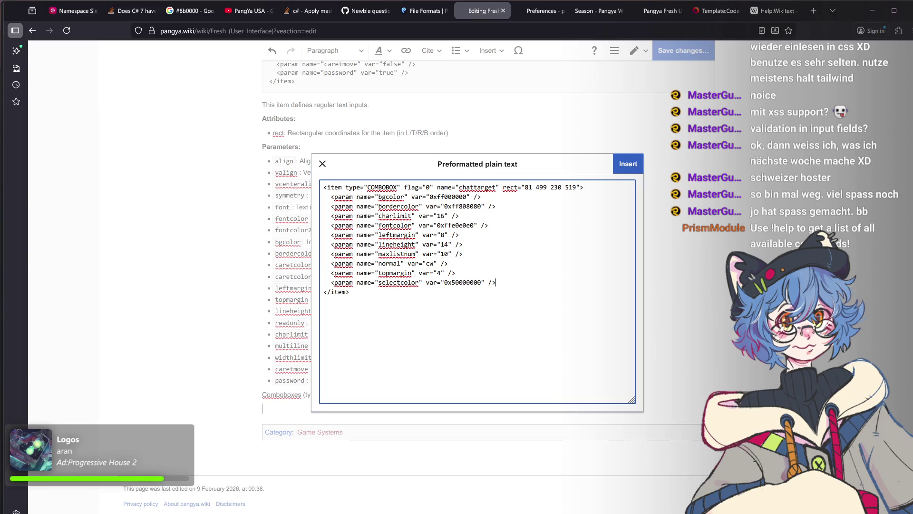
{"action": "key", "text": "alt+Tab"}
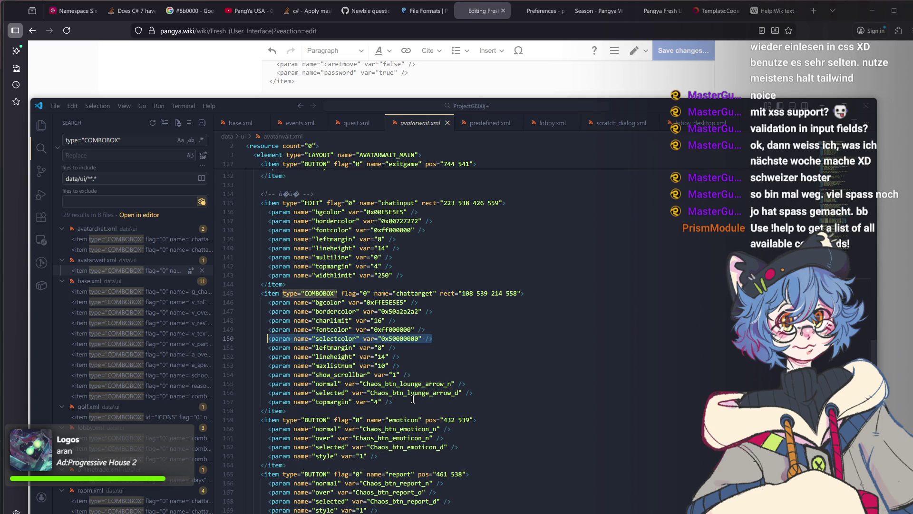
Copy avatarwait.xml's show_scrollbar, normal, selected and over lines into the wiki example's params.
{"action": "left_click_drag", "start_coordinate": [412, 400], "coordinate": [233, 372]}
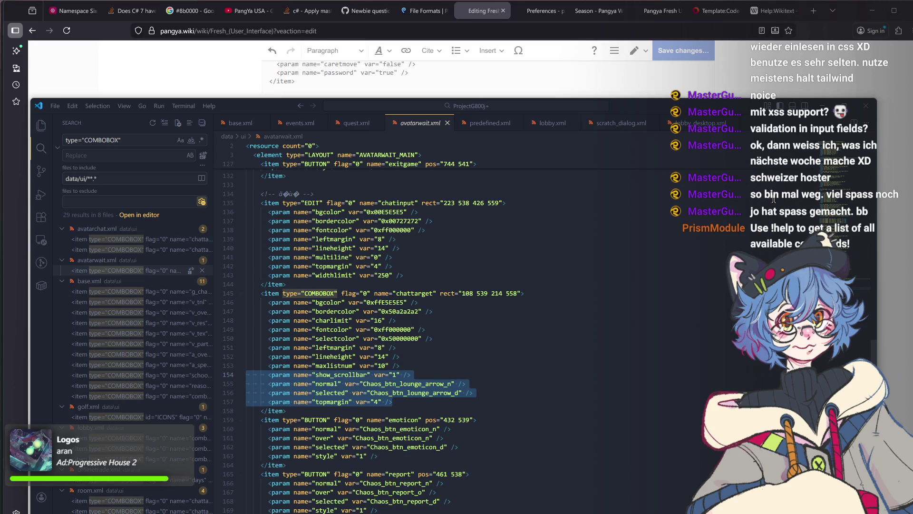
{"action": "left_click", "coordinate": [822, 106]}
{"action": "key", "text": "ctrl+a"}
{"action": "key", "text": "ctrl+v"}
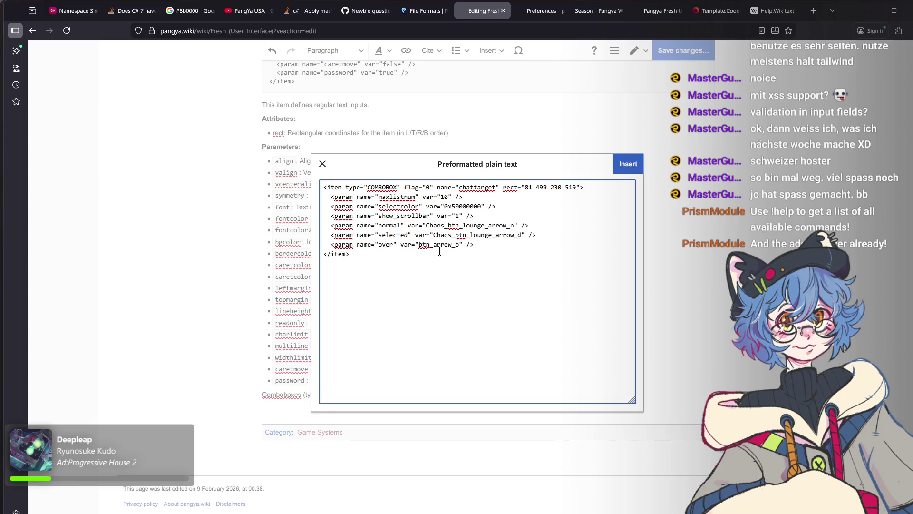
Rename the item to examplecombobox and its state images to example_combo_n, _d and _o.
{"action": "double_click", "coordinate": [476, 187]}
{"action": "type", "text": "examplecombobox"}
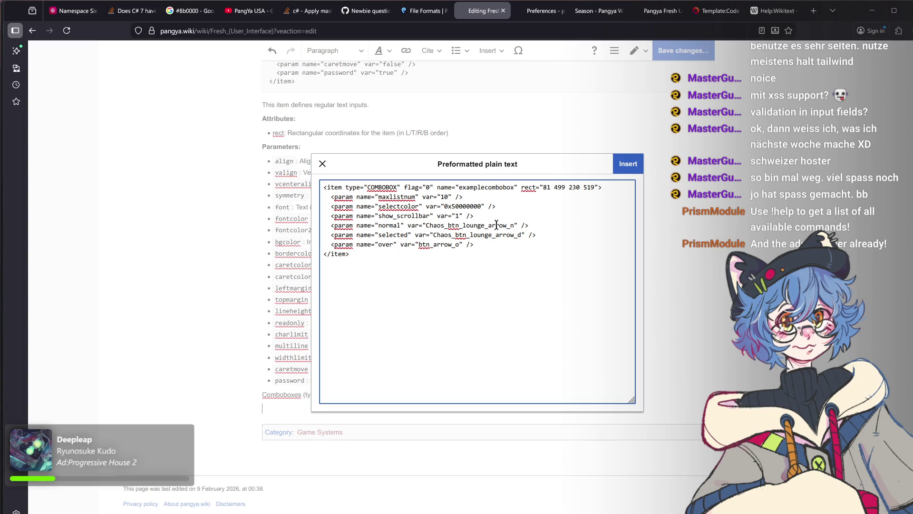
{"action": "left_click_drag", "start_coordinate": [507, 225], "coordinate": [427, 225]}
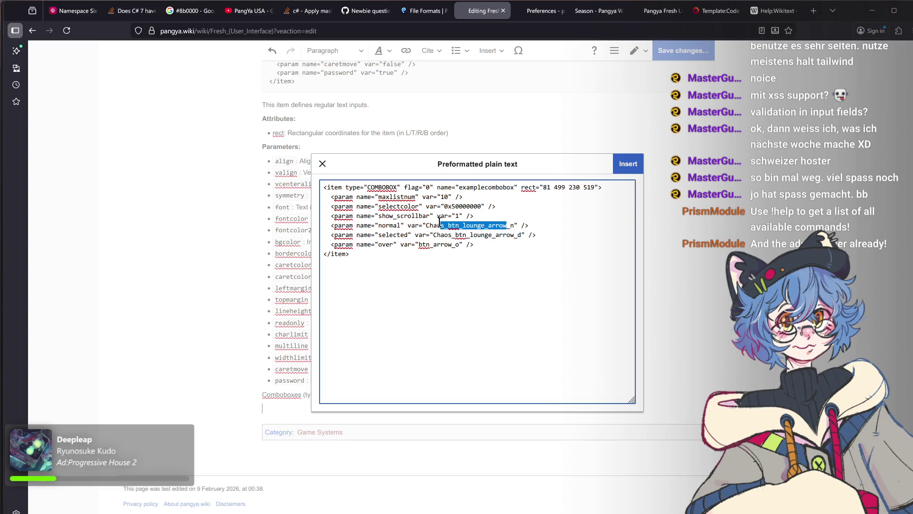
{"action": "type", "text": "example_"}
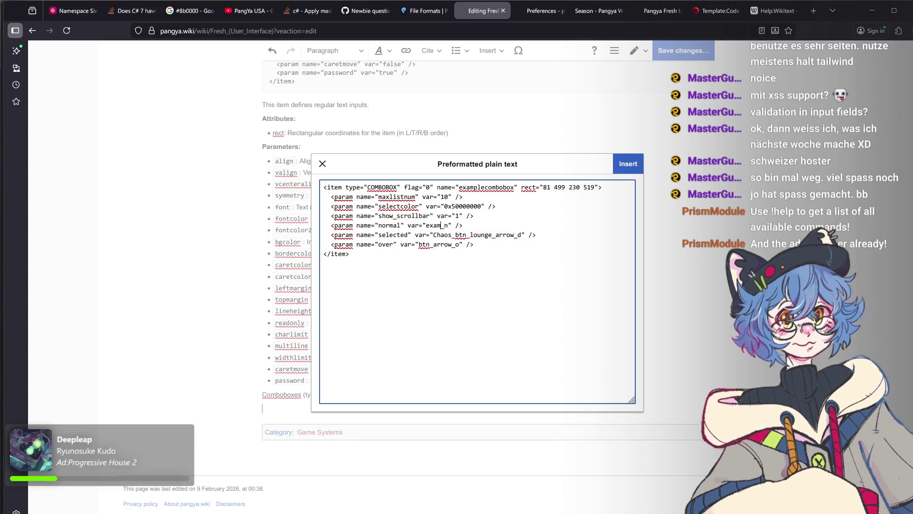
{"action": "type", "text": "combo"}
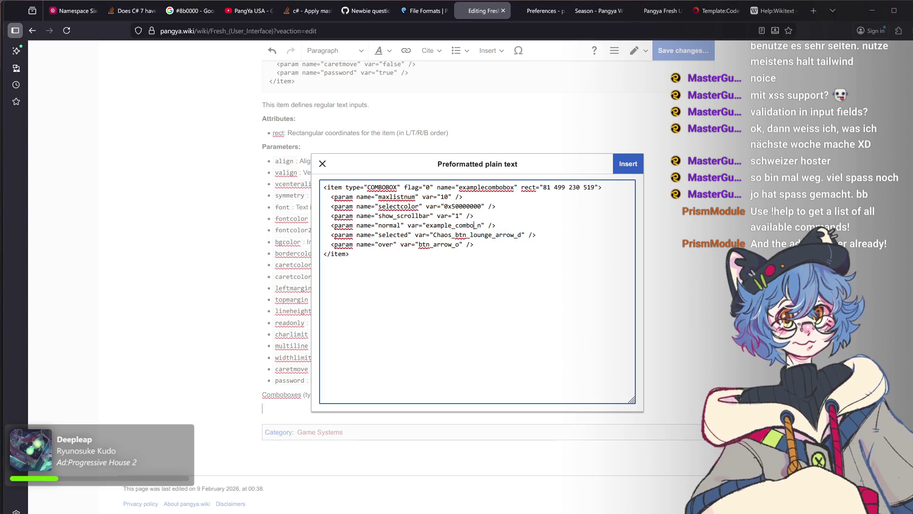
{"action": "left_click_drag", "start_coordinate": [511, 235], "coordinate": [433, 235]}
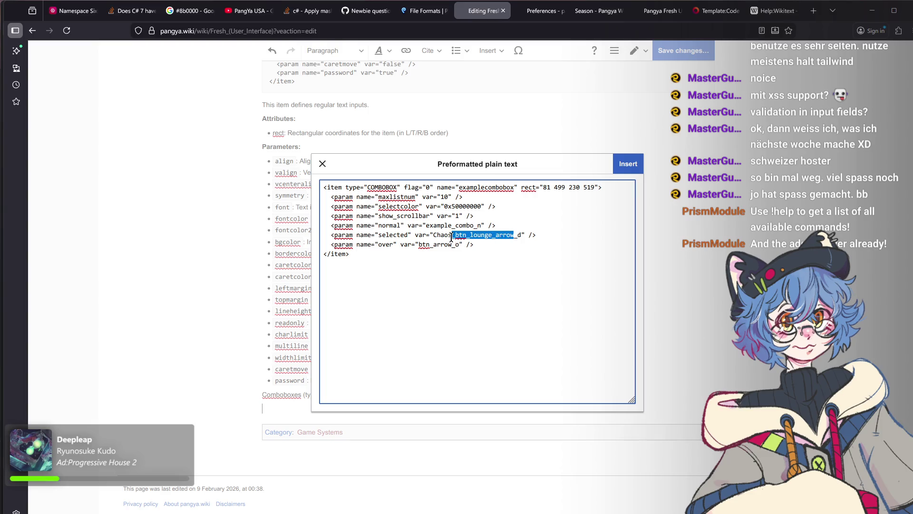
{"action": "type", "text": "example"}
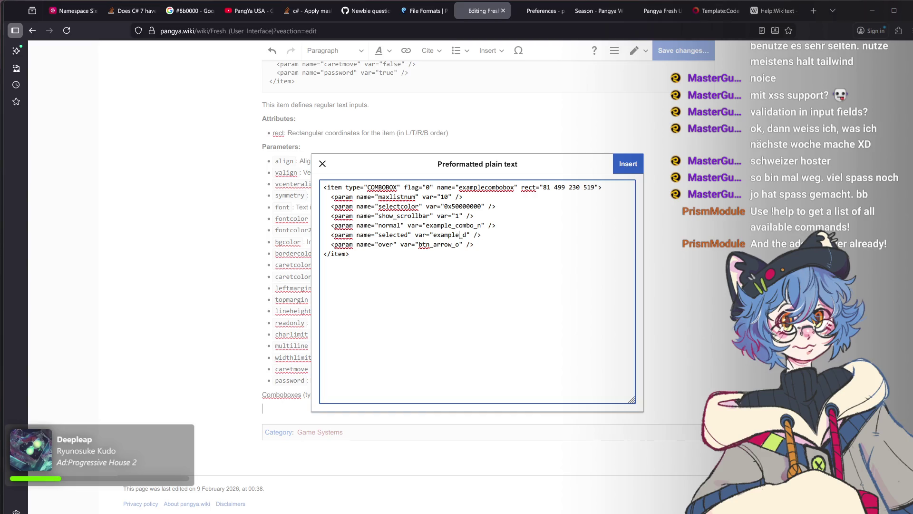
{"action": "type", "text": "_combo"}
{"action": "left_click_drag", "start_coordinate": [454, 245], "coordinate": [418, 245]}
{"action": "type", "text": "examp"}
{"action": "type", "text": "le_com"}
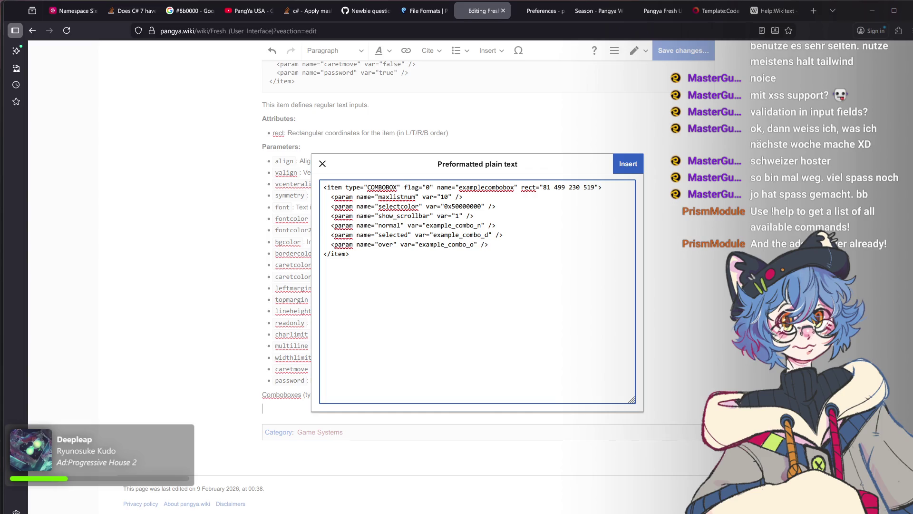
{"action": "key", "text": "alt+Tab"}
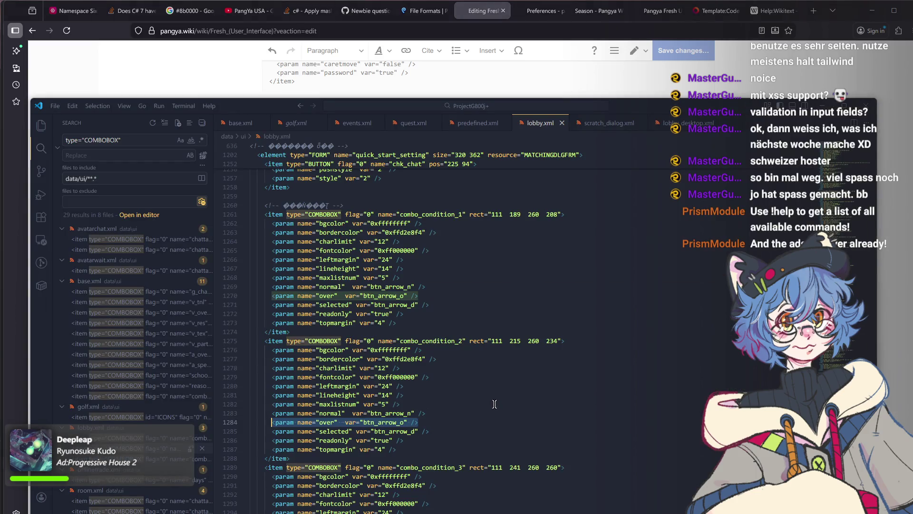
Step through the COMBOBOX matches in lobby, offlinetrade, room and shop XML, ending at filter_smaller.
{"action": "left_click", "coordinate": [494, 404]}
{"action": "key", "text": "shift+Home"}
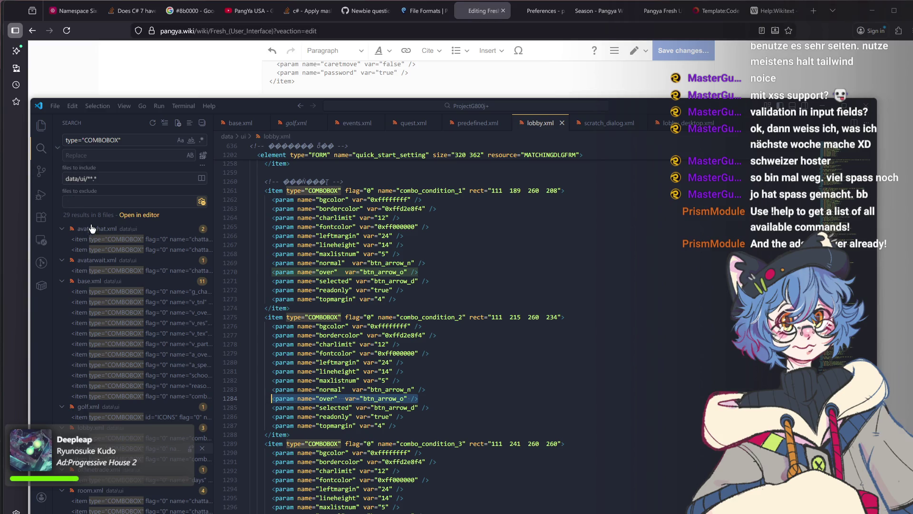
{"action": "left_click", "coordinate": [154, 448]}
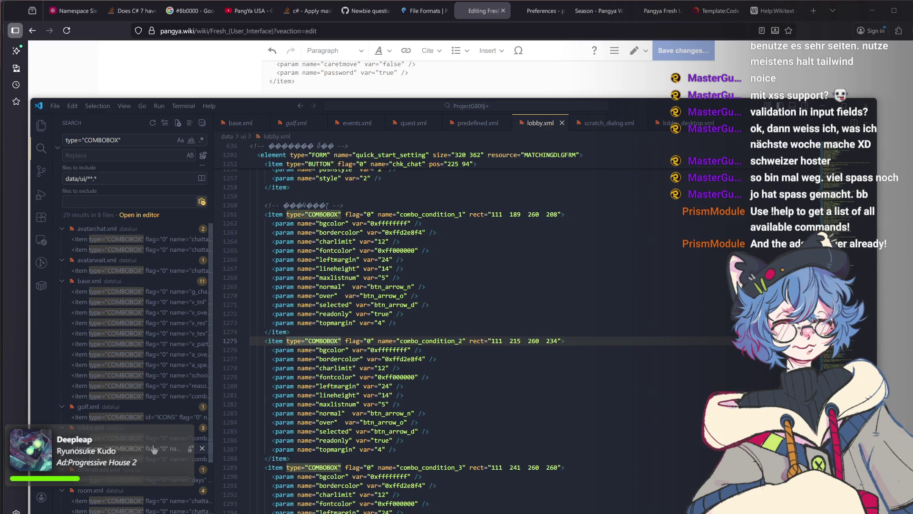
{"action": "key", "text": "Down"}
{"action": "key", "text": "Down"}
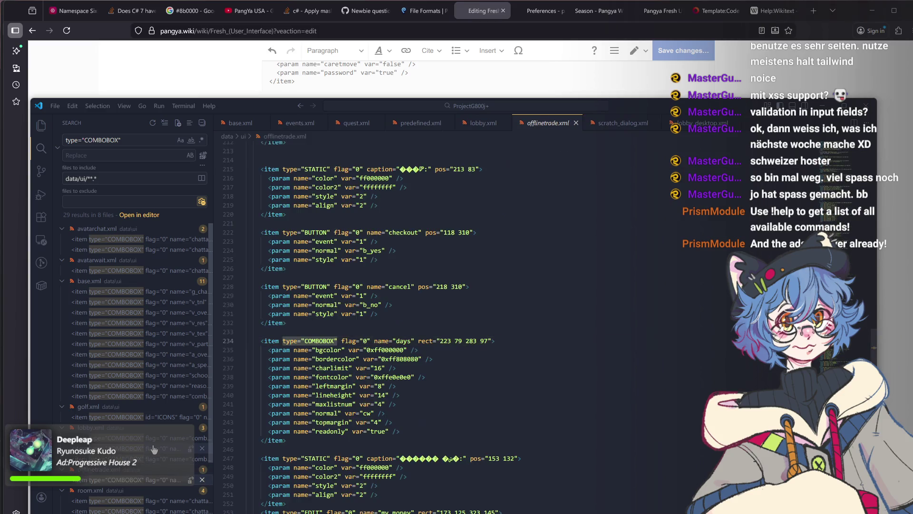
{"action": "key", "text": "Down"}
{"action": "key", "text": "Down"}
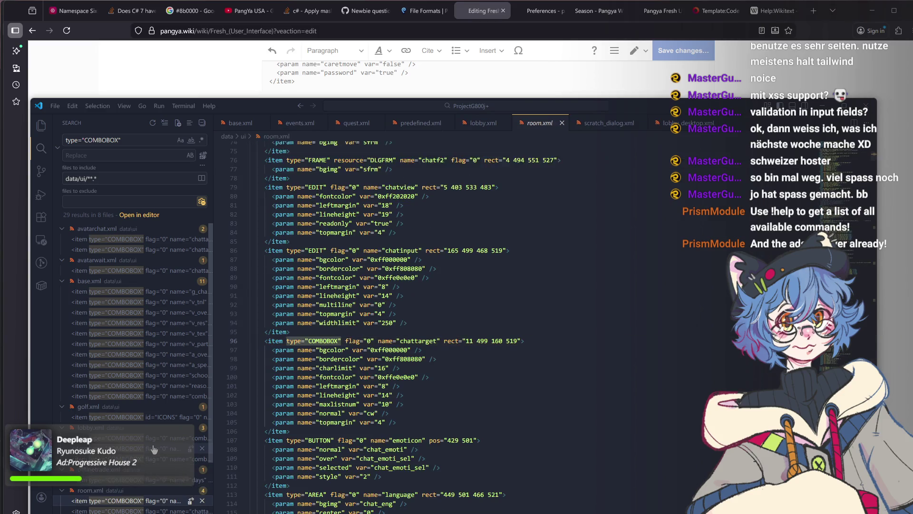
{"action": "key", "text": "Down"}
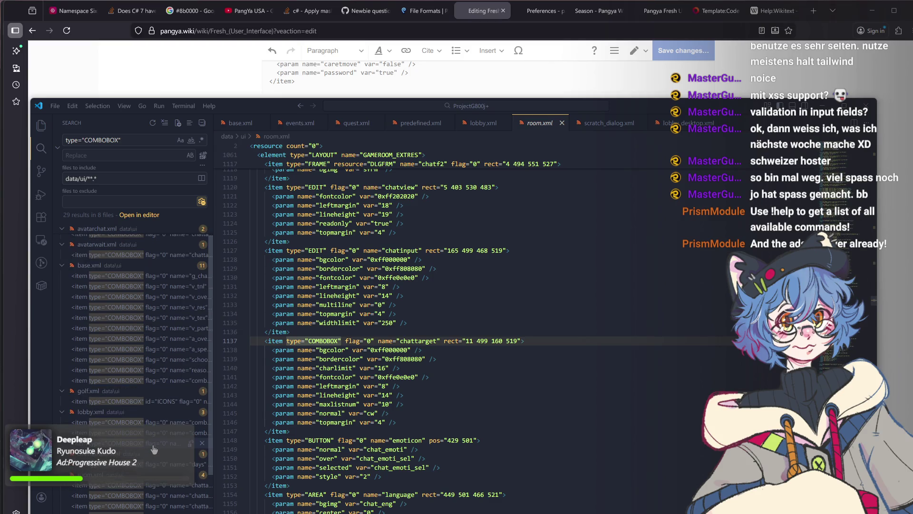
{"action": "key", "text": "Down"}
{"action": "key", "text": "Down"}
{"action": "key", "text": "Down"}
{"action": "key", "text": "Down"}
{"action": "key", "text": "Down"}
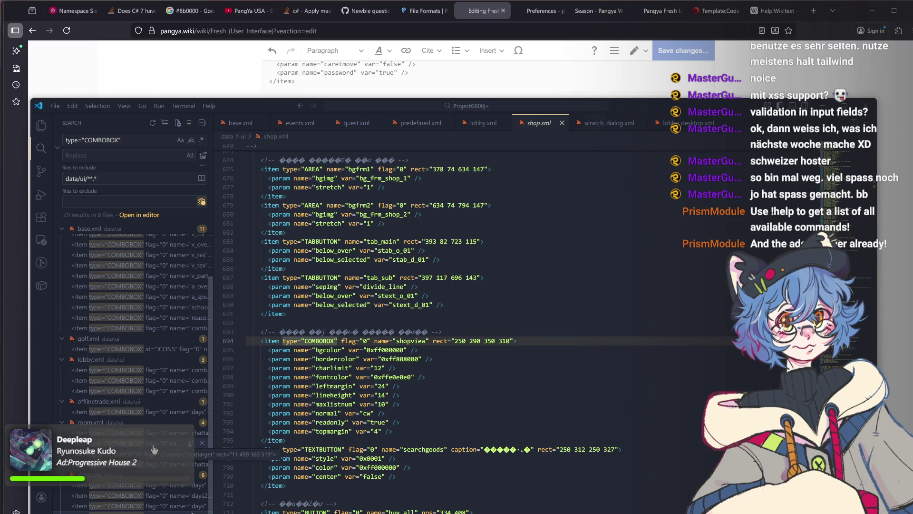
{"action": "key", "text": "Down"}
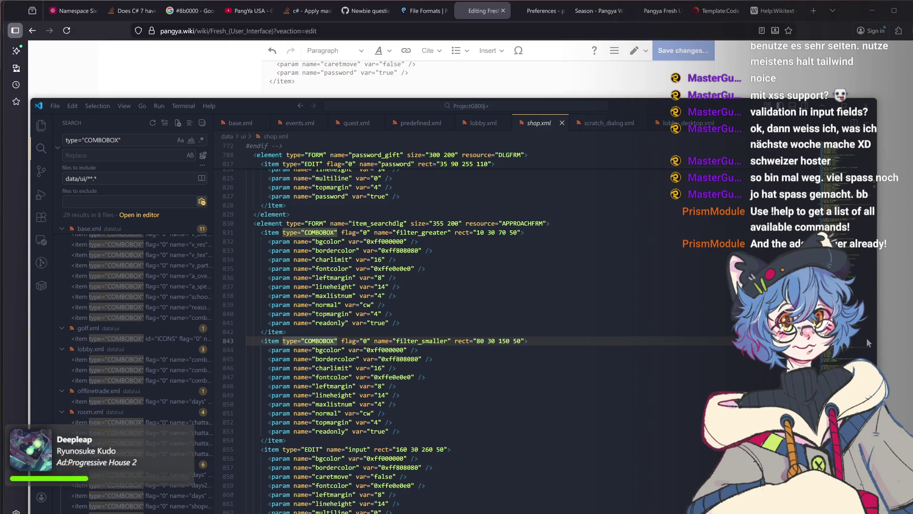
{"action": "left_click", "coordinate": [885, 343]}
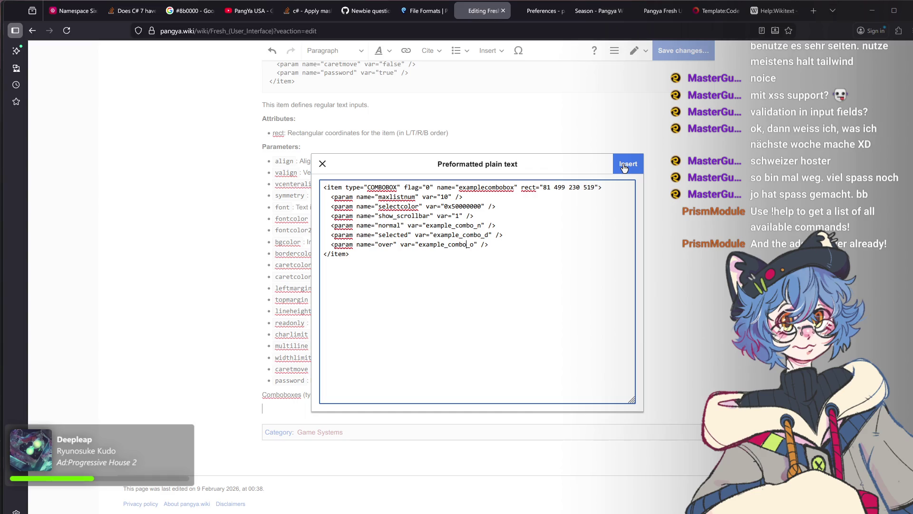
Insert the examplecombobox code block under Comboboxes and place the caret below it.
{"action": "left_click", "coordinate": [624, 165]}
{"action": "scroll", "coordinate": [377, 469], "scroll_direction": "down", "scroll_amount": 2}
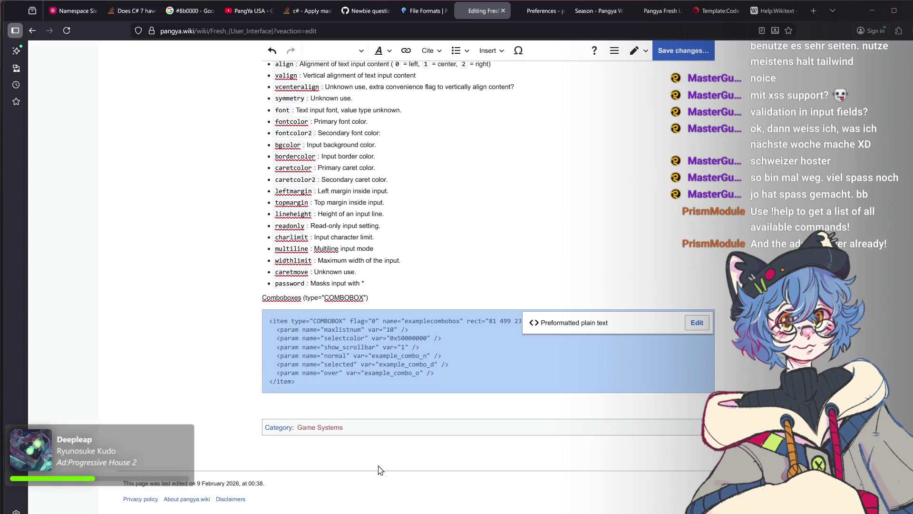
{"action": "left_click", "coordinate": [341, 401]}
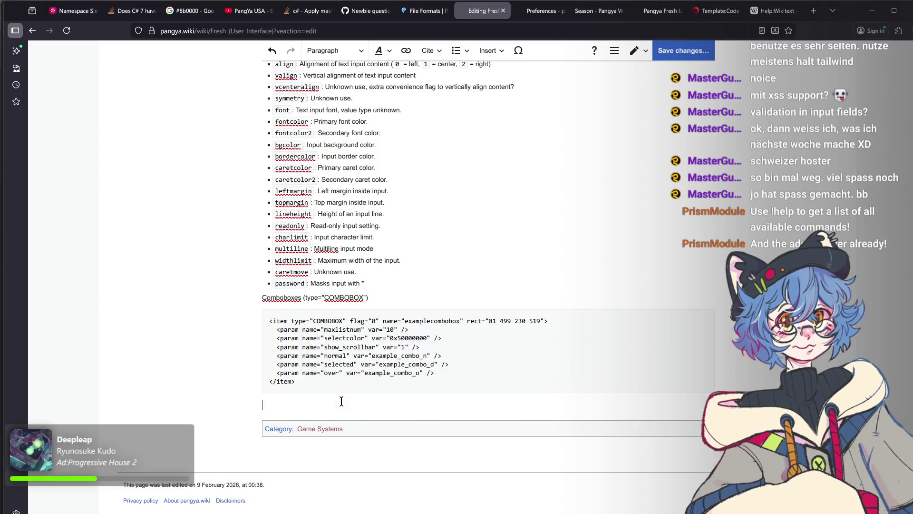
{"action": "type", "text": "Th"}
{"action": "type", "text": "is item defined"}
Write "This item defines combobox inputs." and an Attributes: list starting with a rect bullet.
{"action": "key", "text": "BackSpace"}
{"action": "type", "text": "s combo"}
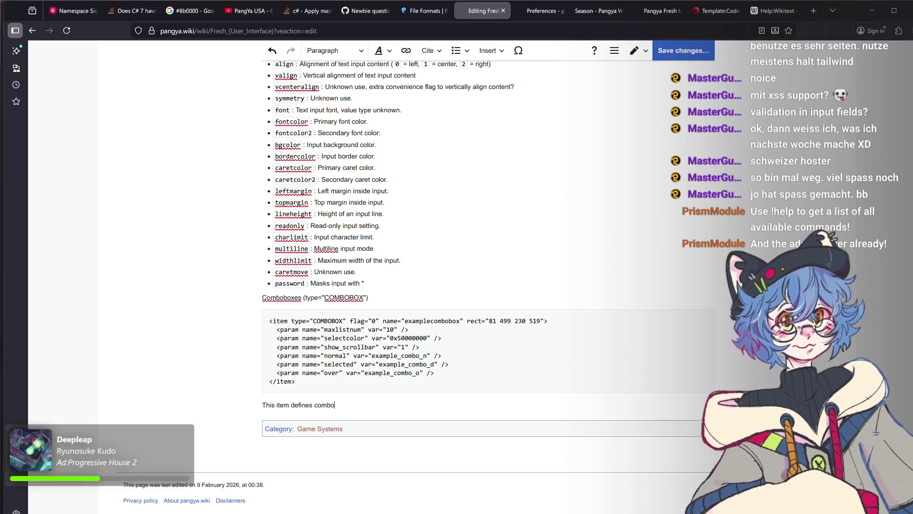
{"action": "type", "text": "box inputs."}
{"action": "key", "text": "Return"}
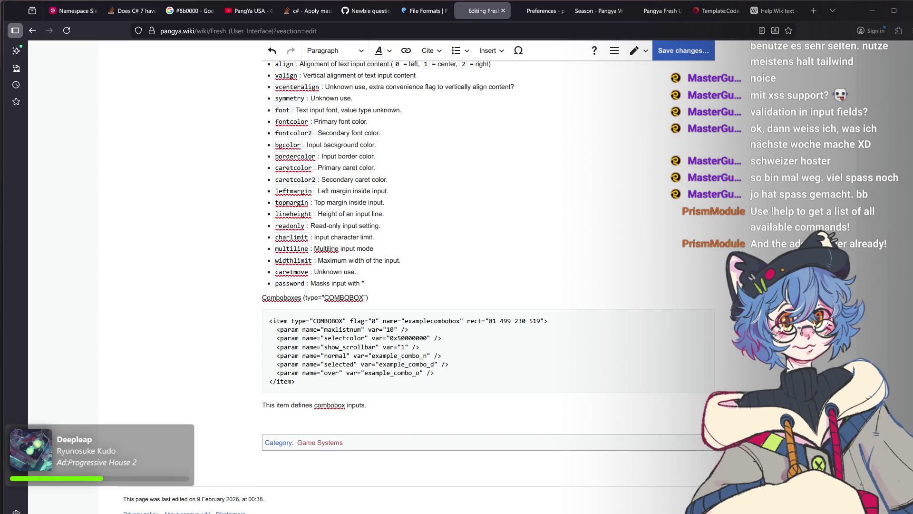
{"action": "type", "text": "Attributes:"}
{"action": "key", "text": "Return"}
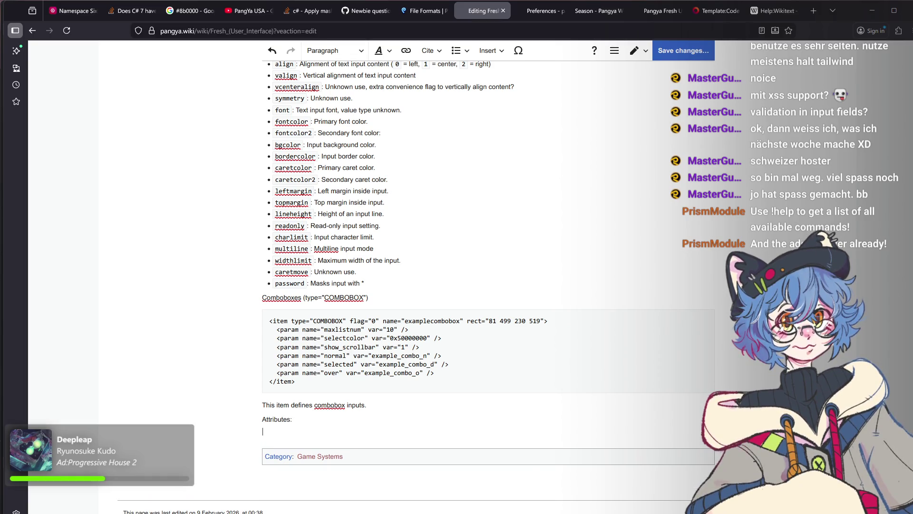
{"action": "type", "text": "rect"}
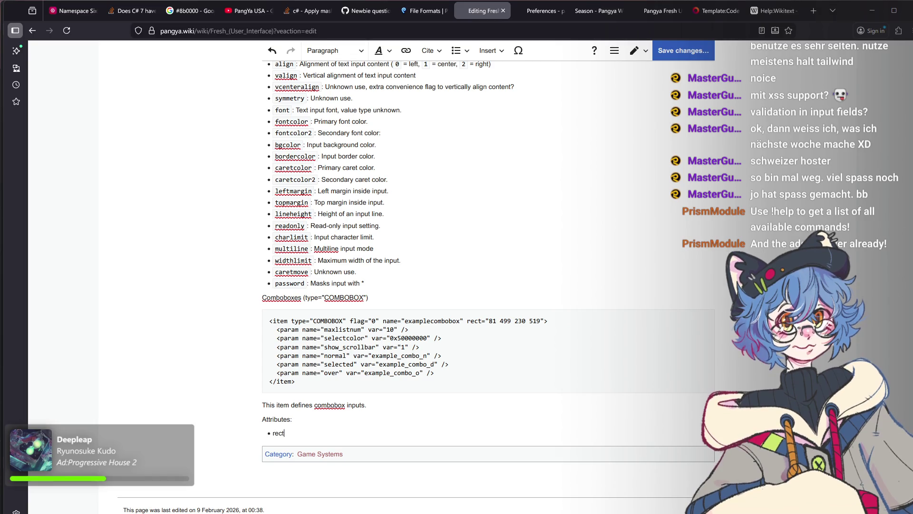
{"action": "scroll", "coordinate": [325, 331], "scroll_direction": "up", "scroll_amount": 3}
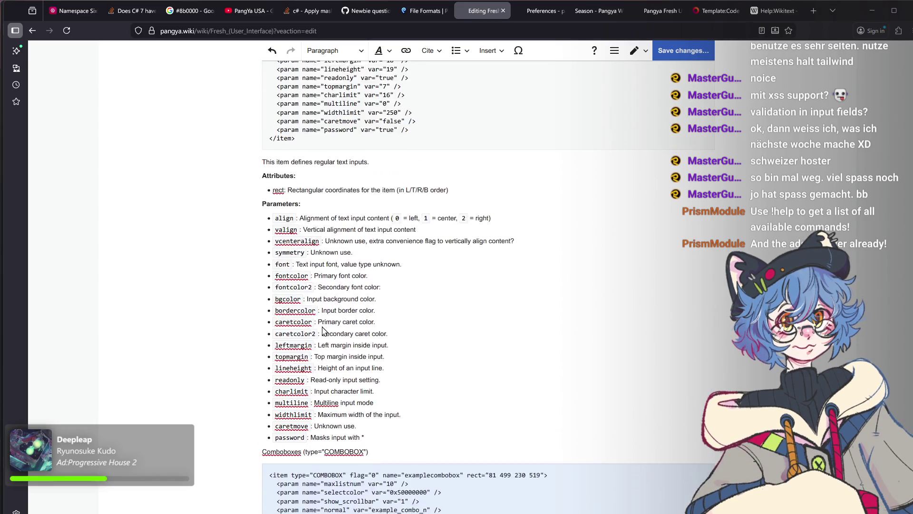
{"action": "scroll", "coordinate": [326, 331], "scroll_direction": "up", "scroll_amount": 2}
Format 'rect' as inline code under Text Inputs and select its description to copy.
{"action": "left_click_drag", "start_coordinate": [451, 328], "coordinate": [288, 327]}
{"action": "key", "text": "ctrl+c"}
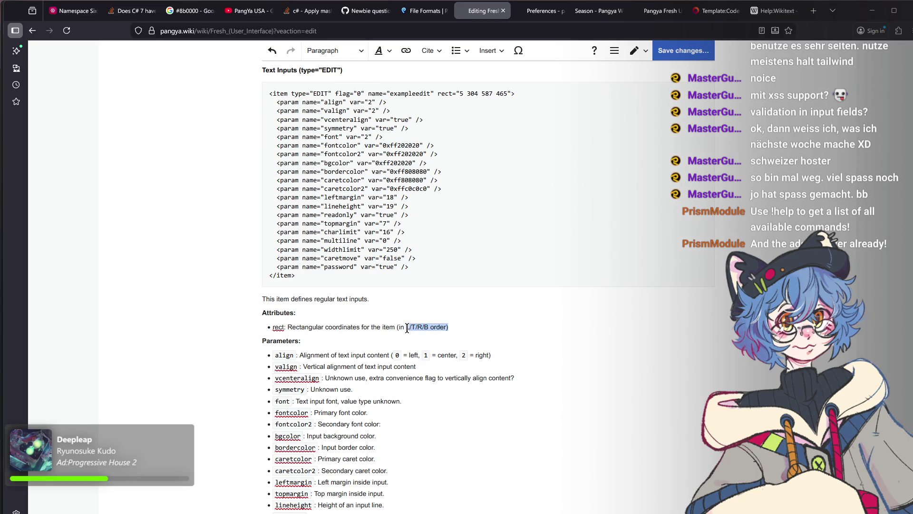
{"action": "double_click", "coordinate": [278, 326]}
{"action": "key", "text": "ctrl+shift+6"}
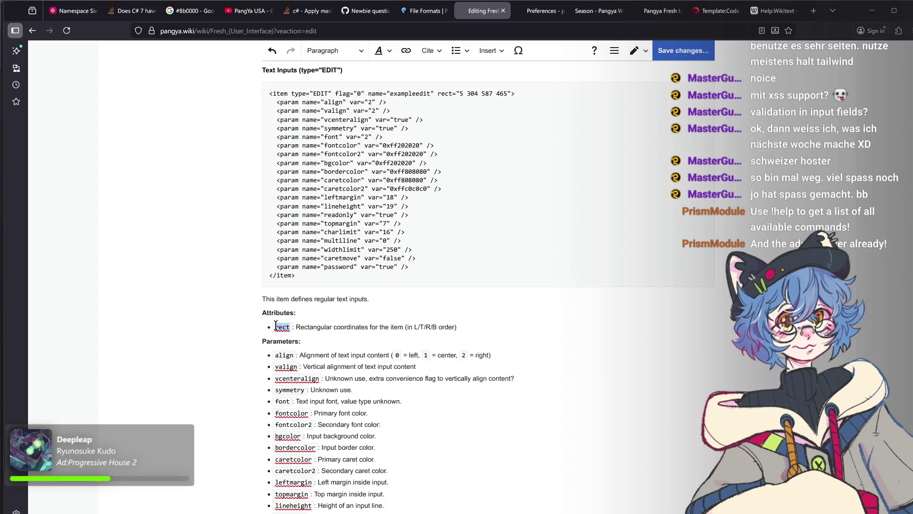
{"action": "left_click_drag", "start_coordinate": [297, 328], "coordinate": [459, 326]}
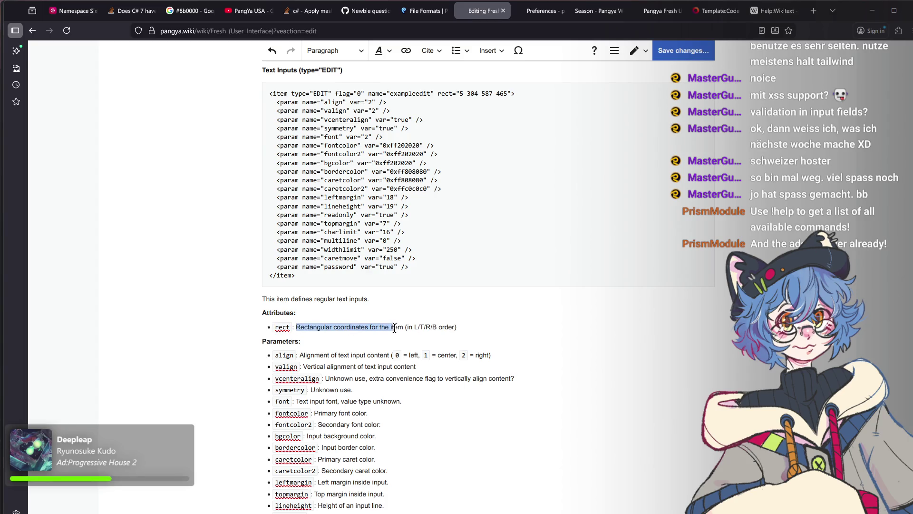
{"action": "scroll", "coordinate": [464, 325], "scroll_direction": "down", "scroll_amount": 5}
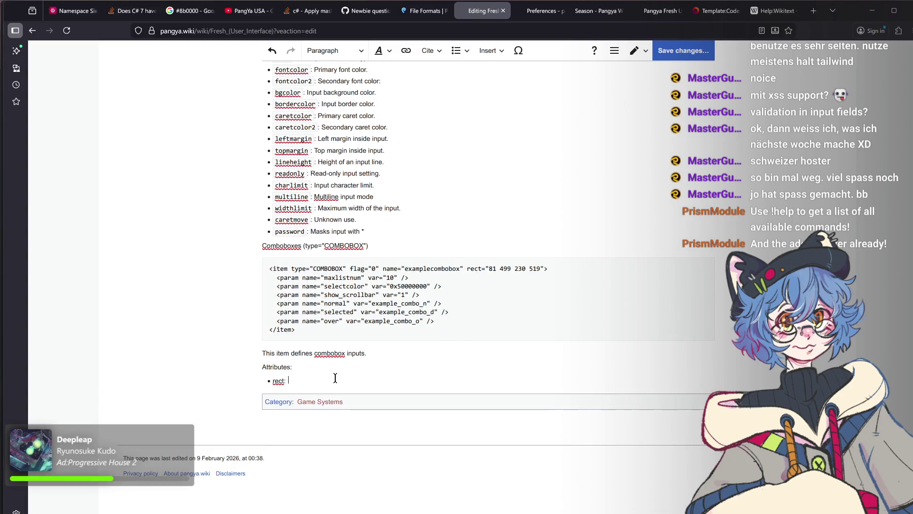
Paste the rect description into the Comboboxes bullet and format 'rect' as inline code.
{"action": "key", "text": "ctrl+v"}
{"action": "double_click", "coordinate": [278, 380]}
{"action": "key", "text": "ctrl+shift+6"}
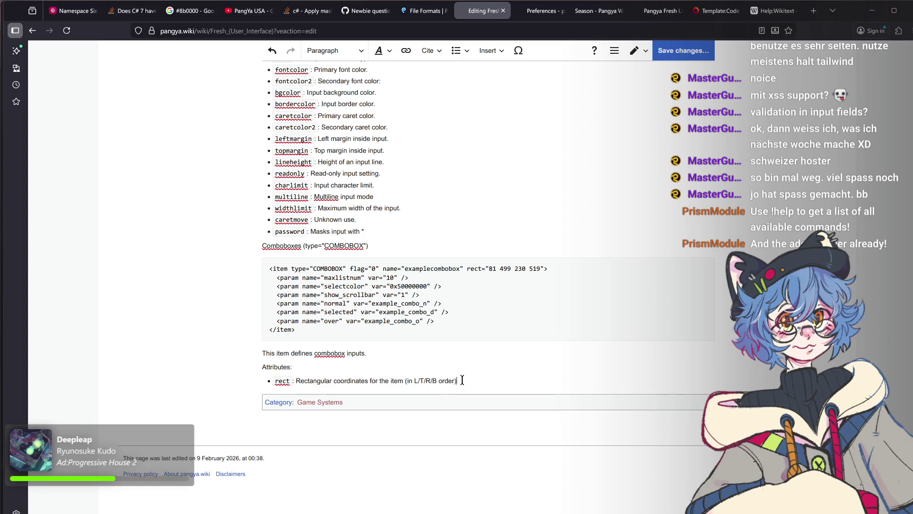
{"action": "left_click", "coordinate": [462, 379]}
Leave the list and add a 'Parameters:' line below the rect bullet.
{"action": "key", "text": "Return"}
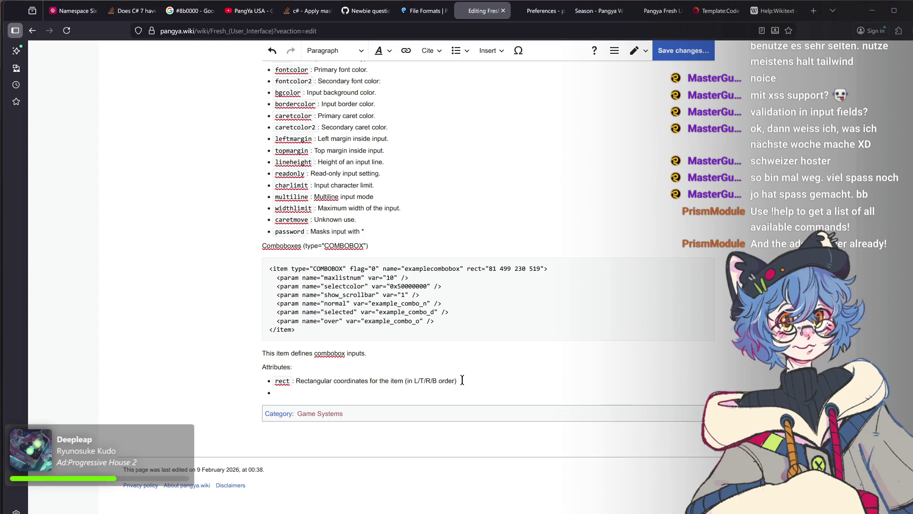
{"action": "key", "text": "Return"}
{"action": "type", "text": "Paramte"}
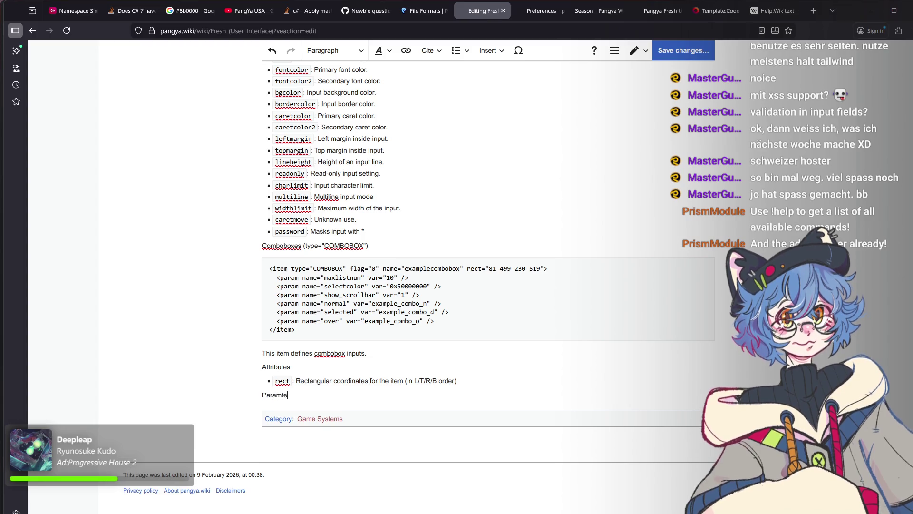
{"action": "key", "text": "BackSpace"}
{"action": "type", "text": "eters:"}
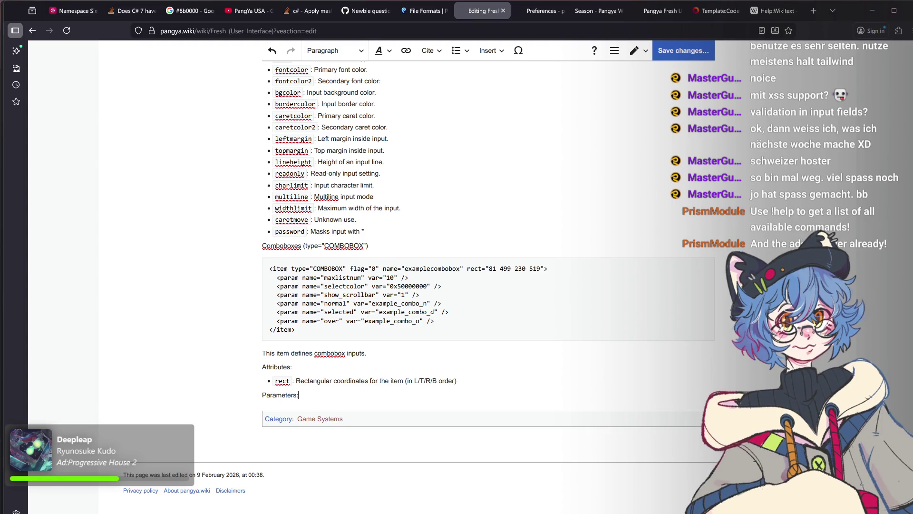
{"action": "key", "text": "Return"}
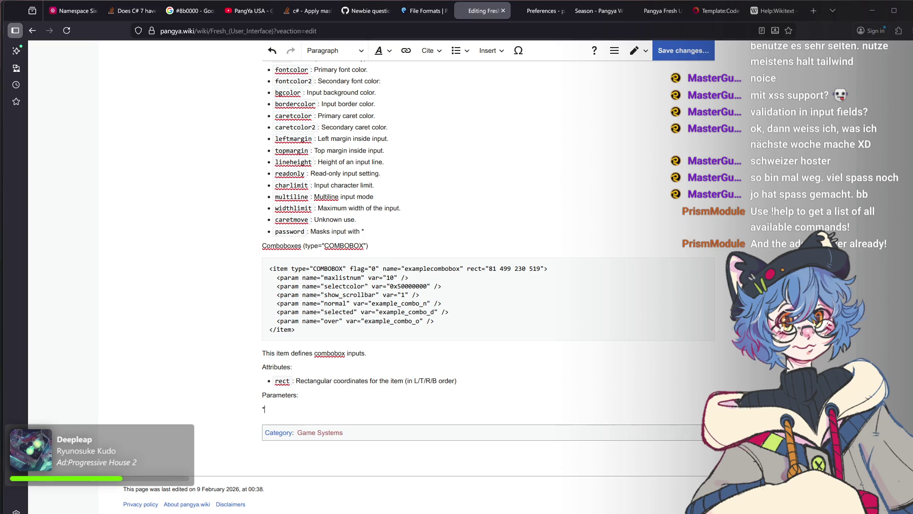
{"action": "type", "text": "maxlistnum:"}
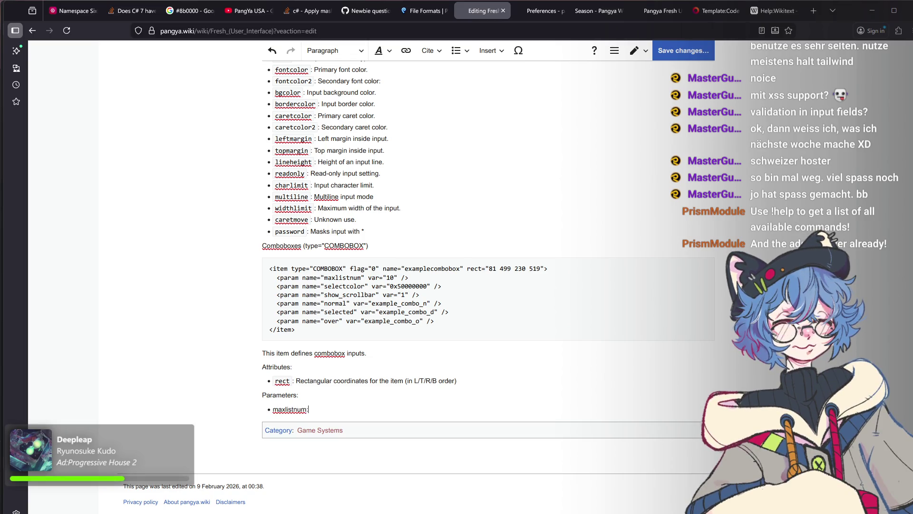
{"action": "type", "text": " Maximum count of list items."}
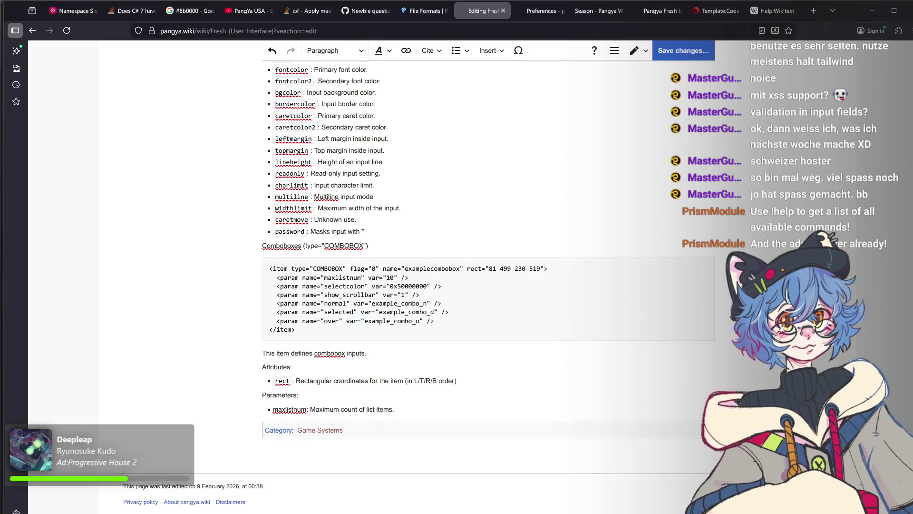
List combobox parameters maxlistnum, selectcolor and show_scrollbar with short descriptions.
{"action": "key", "text": "Return"}
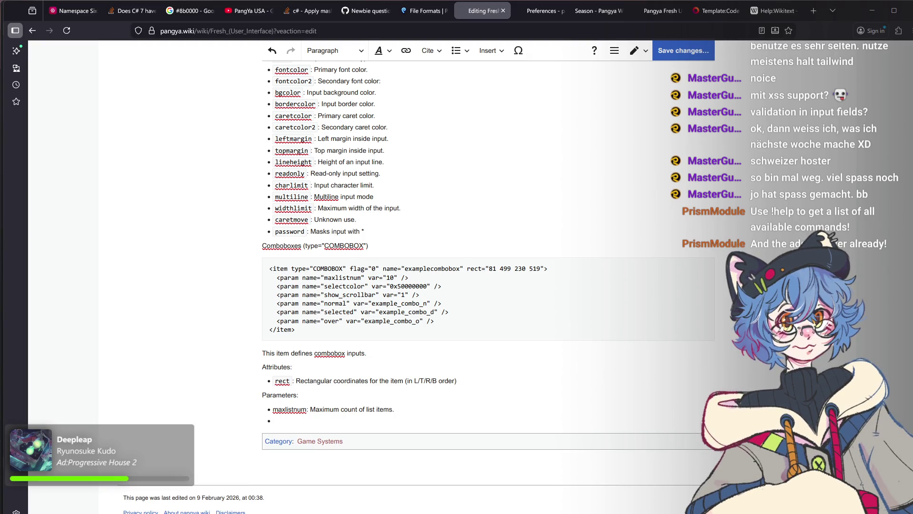
{"action": "type", "text": "selectcolor"}
{"action": "type", "text": ": "}
{"action": "type", "text": "Highlight color of the selected item."}
{"action": "key", "text": "Return"}
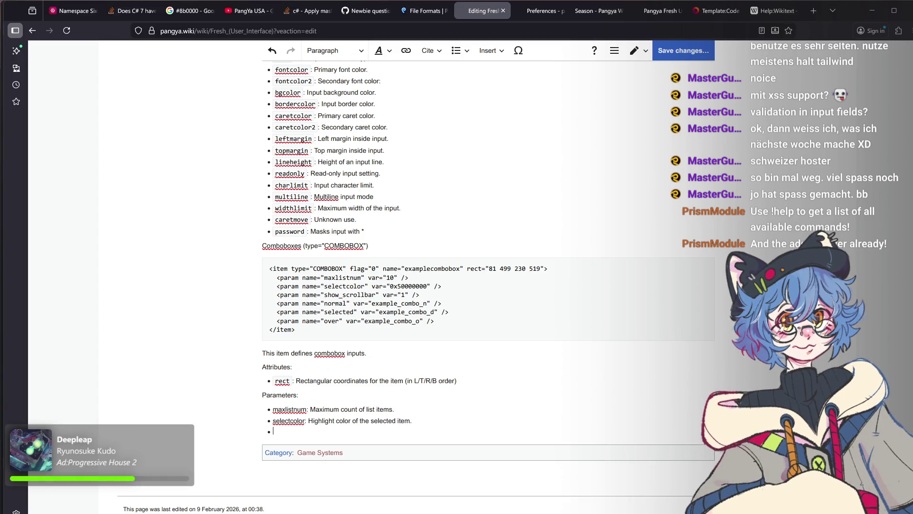
{"action": "type", "text": "show_scroll"}
{"action": "type", "text": "bar: If the scrollbar should be shown i"}
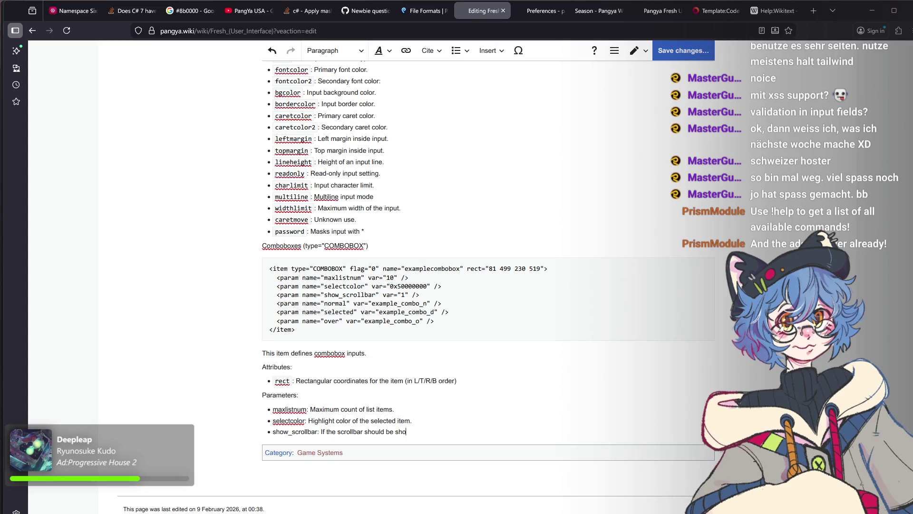
{"action": "type", "text": "n the"}
{"action": "key", "text": "BackSpace"}
{"action": "type", "text": "combobox."}
{"action": "key", "text": "Return"}
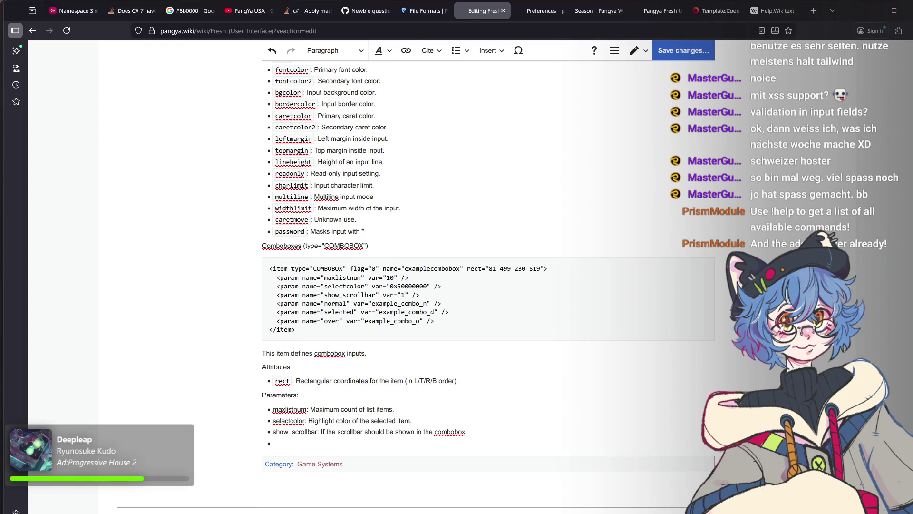
{"action": "type", "text": "normal: N"}
{"action": "type", "text": "ormal stat"}
{"action": "type", "text": "e image for combobox "}
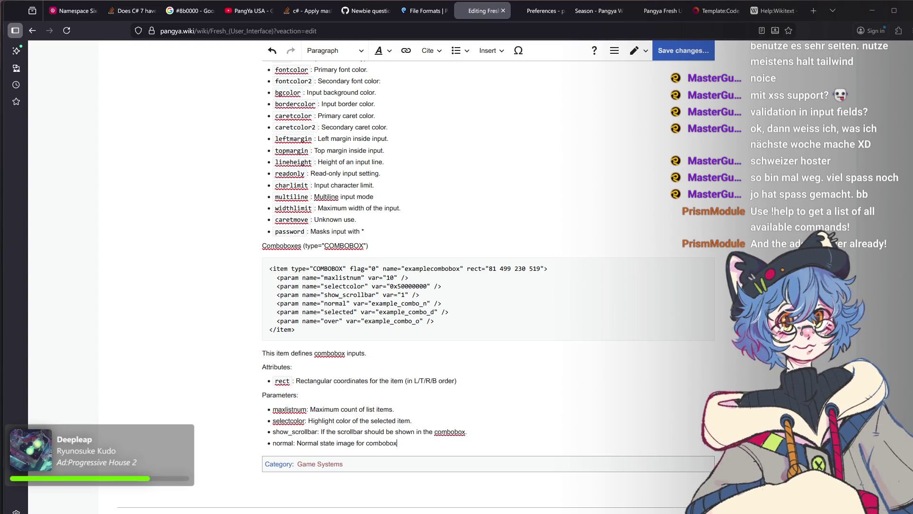
{"action": "type", "text": "image."}
Add the normal, selected and over arrow-image parameters, fixing the stray 'image' on the normal line.
{"action": "key", "text": "Return"}
{"action": "type", "text": "selected"}
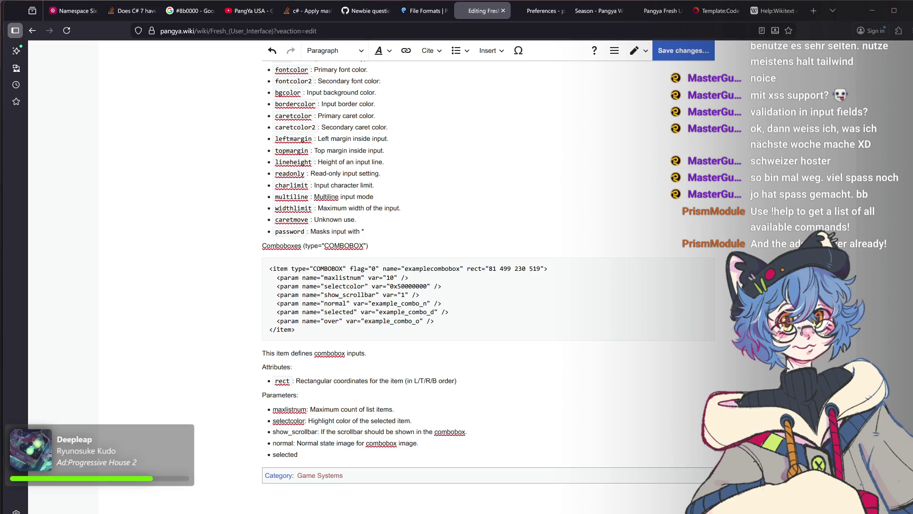
{"action": "type", "text": ": Sel"}
{"action": "double_click", "coordinate": [407, 442]}
{"action": "type", "text": "anw image."}
{"action": "left_click", "coordinate": [317, 454]}
{"action": "type", "text": "ected state image for combobox arrow"}
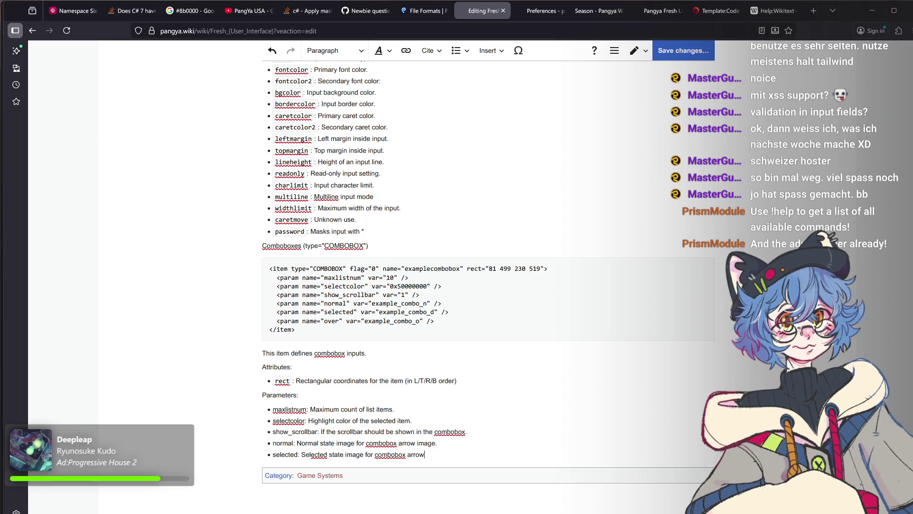
{"action": "key", "text": "Up"}
{"action": "key", "text": "End"}
{"action": "key", "text": "BackSpace"}
{"action": "key", "text": "BackSpace"}
{"action": "key", "text": "BackSpace"}
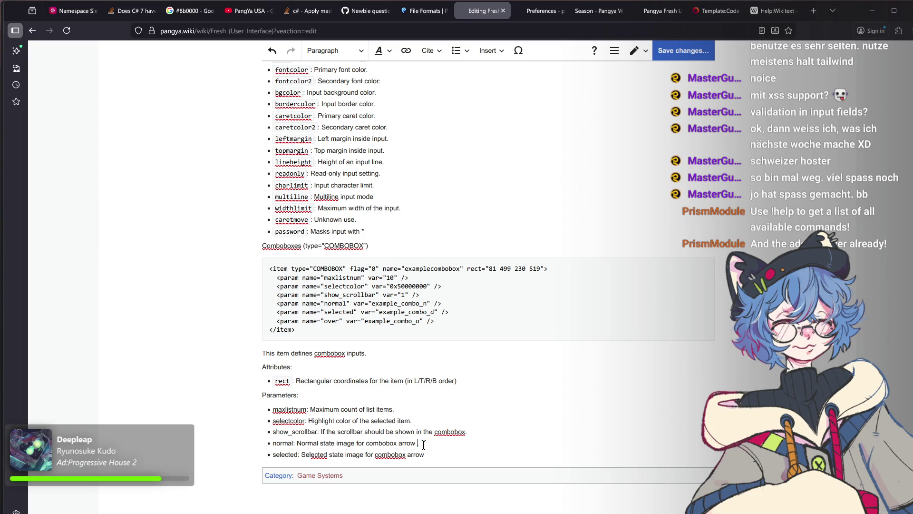
{"action": "key", "text": "Down"}
{"action": "key", "text": "End"}
{"action": "type", "text": "."}
{"action": "key", "text": "Return"}
{"action": "type", "text": "over: Hov"}
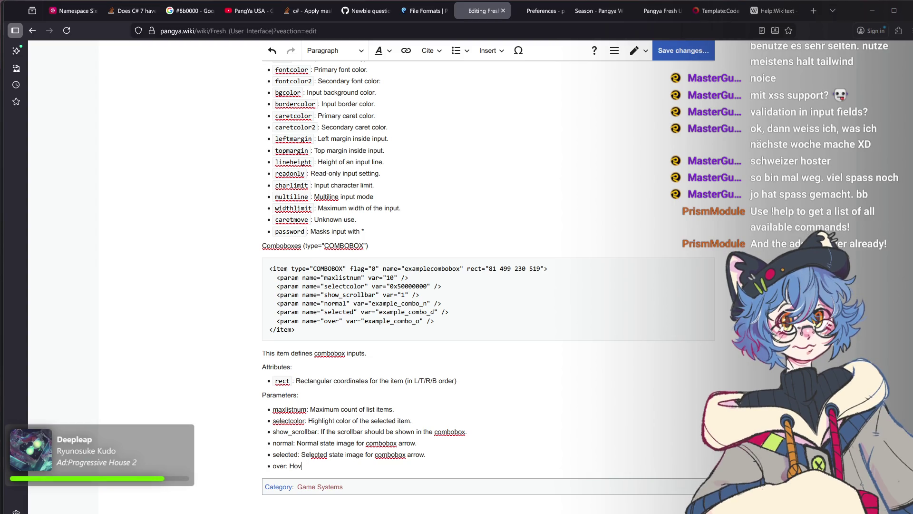
{"action": "type", "text": "er state image for "}
{"action": "type", "text": "com"}
{"action": "type", "text": "bobox a"}
{"action": "type", "text": "rrow."}
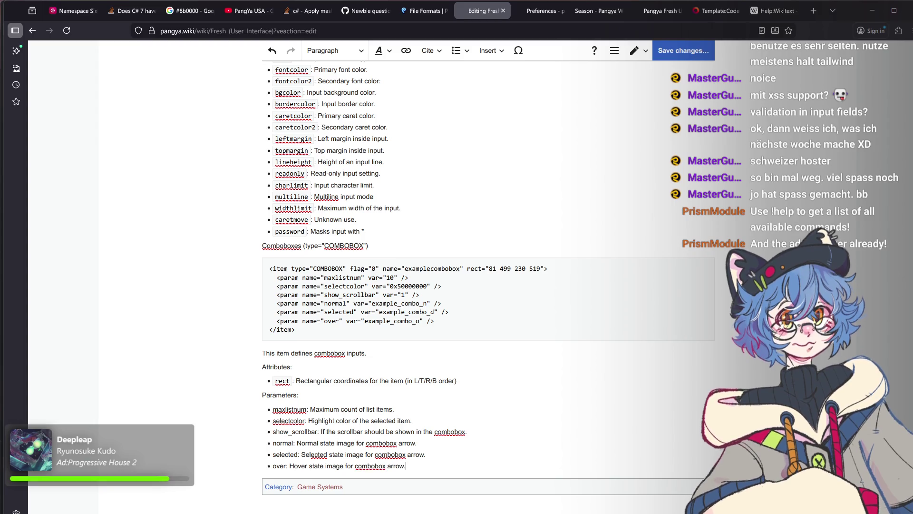
Format maxlistnum, selectcolor, show_scrollbar, normal, selected and over as inline code.
{"action": "double_click", "coordinate": [289, 408]}
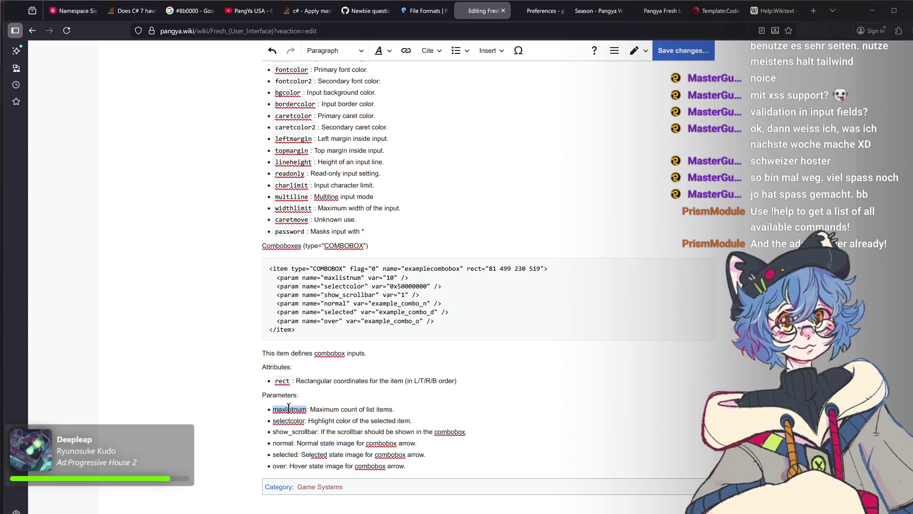
{"action": "key", "text": "ctrl+shift+6"}
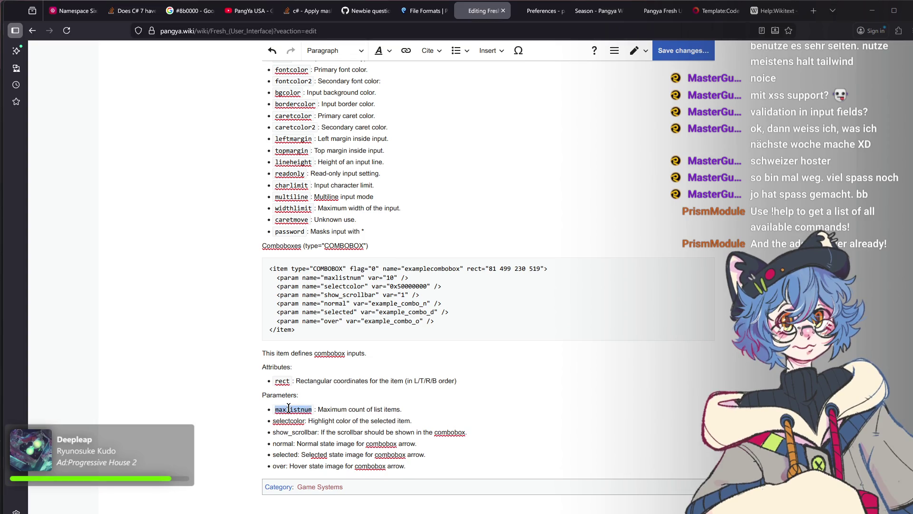
{"action": "double_click", "coordinate": [282, 420]}
{"action": "key", "text": "ctrl+shift+6"}
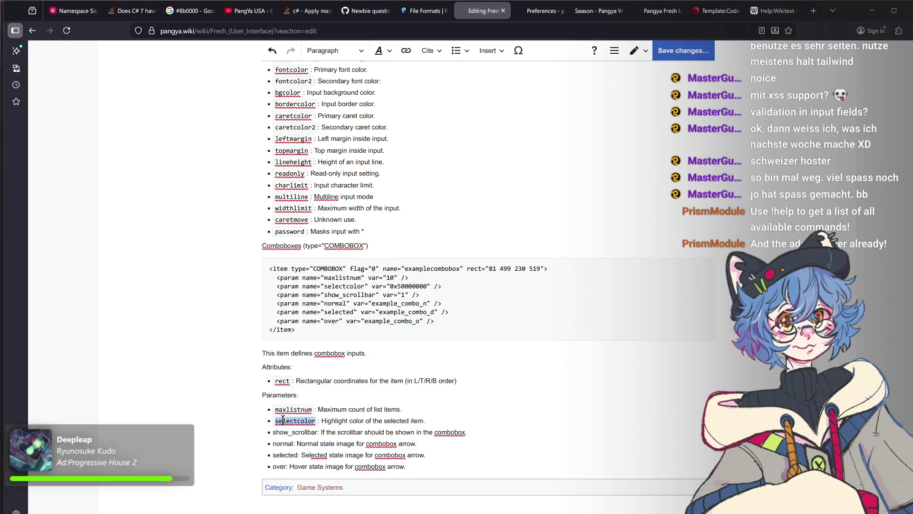
{"action": "double_click", "coordinate": [279, 432]}
{"action": "key", "text": "ctrl+shift+6"}
{"action": "double_click", "coordinate": [283, 444]}
{"action": "key", "text": "ctrl+shift+6"}
{"action": "double_click", "coordinate": [282, 456]}
{"action": "key", "text": "ctrl+shift+6"}
{"action": "double_click", "coordinate": [279, 466]}
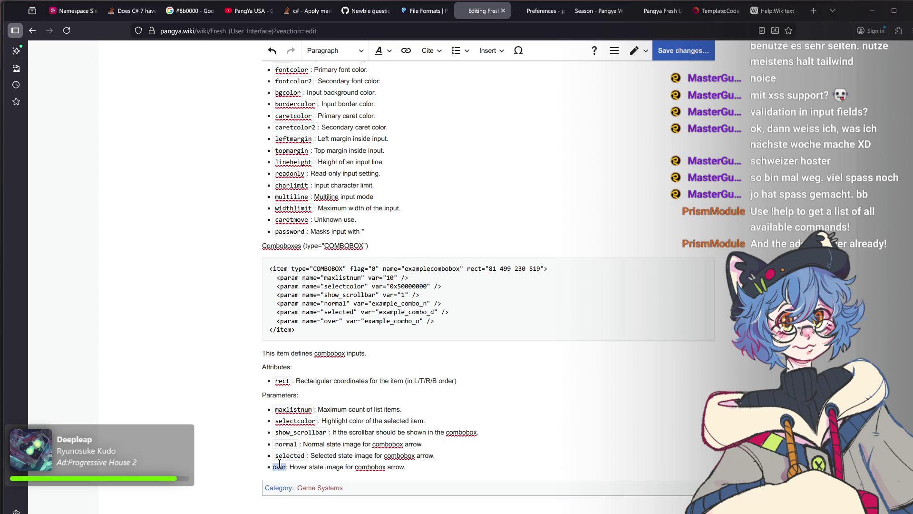
{"action": "key", "text": "ctrl+shift+6"}
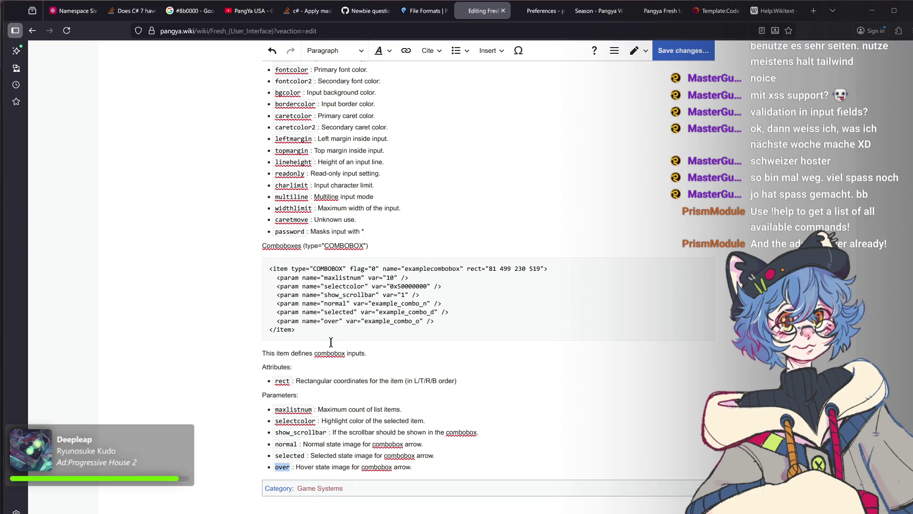
{"action": "scroll", "coordinate": [329, 353], "scroll_direction": "up", "scroll_amount": 3}
{"action": "scroll", "coordinate": [296, 304], "scroll_direction": "up", "scroll_amount": 2}
{"action": "scroll", "coordinate": [295, 305], "scroll_direction": "up", "scroll_amount": 2}
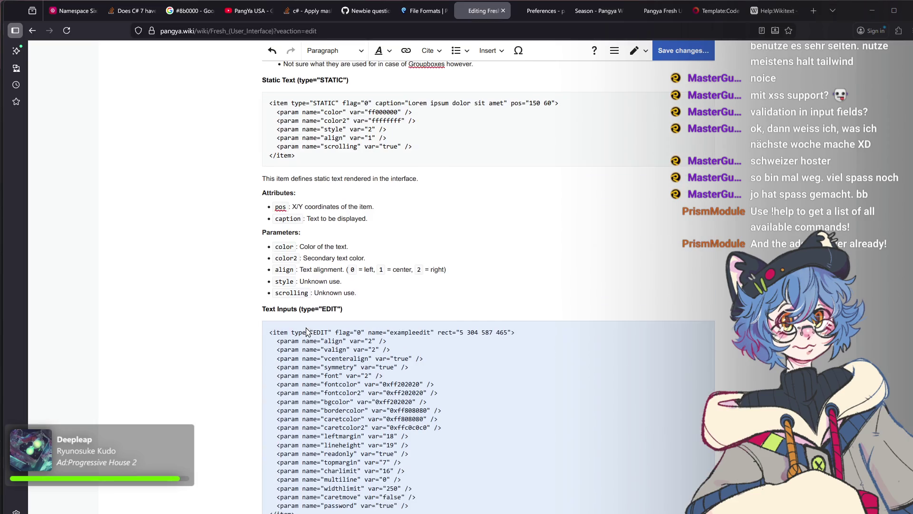
{"action": "scroll", "coordinate": [238, 279], "scroll_direction": "up", "scroll_amount": 2}
{"action": "scroll", "coordinate": [235, 287], "scroll_direction": "up", "scroll_amount": 2}
{"action": "scroll", "coordinate": [234, 288], "scroll_direction": "up", "scroll_amount": 2}
{"action": "scroll", "coordinate": [233, 289], "scroll_direction": "up", "scroll_amount": 2}
{"action": "scroll", "coordinate": [232, 291], "scroll_direction": "up", "scroll_amount": 2}
{"action": "scroll", "coordinate": [230, 294], "scroll_direction": "up", "scroll_amount": 2}
{"action": "scroll", "coordinate": [231, 294], "scroll_direction": "up", "scroll_amount": 2}
{"action": "scroll", "coordinate": [231, 294], "scroll_direction": "up", "scroll_amount": 2}
{"action": "scroll", "coordinate": [230, 295], "scroll_direction": "up", "scroll_amount": 2}
{"action": "scroll", "coordinate": [230, 294], "scroll_direction": "up", "scroll_amount": 2}
{"action": "scroll", "coordinate": [230, 294], "scroll_direction": "up", "scroll_amount": 3}
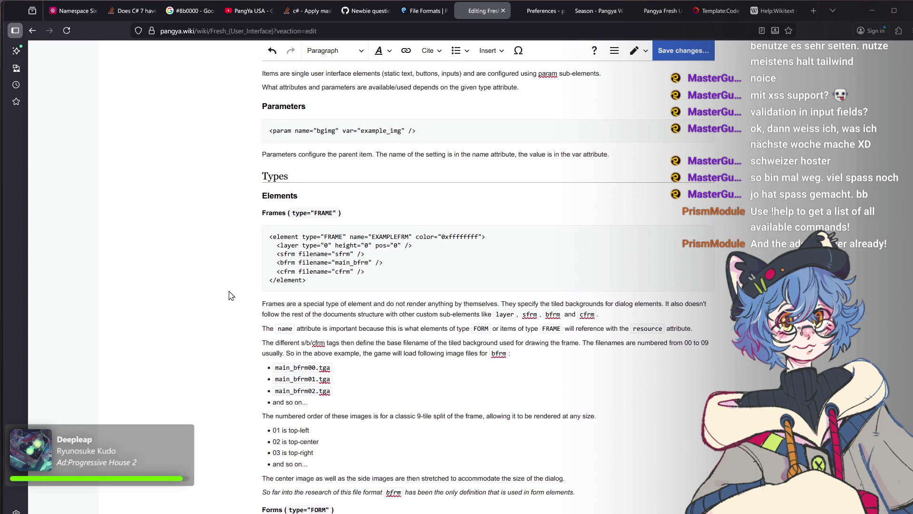
{"action": "scroll", "coordinate": [230, 295], "scroll_direction": "down", "scroll_amount": 2}
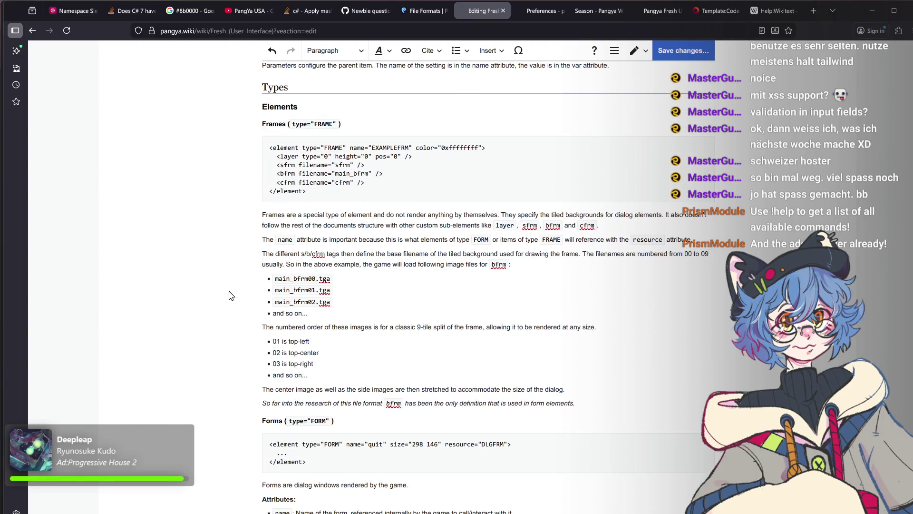
{"action": "scroll", "coordinate": [231, 295], "scroll_direction": "down", "scroll_amount": 3}
{"action": "scroll", "coordinate": [230, 295], "scroll_direction": "down", "scroll_amount": 1}
{"action": "scroll", "coordinate": [230, 295], "scroll_direction": "down", "scroll_amount": 1}
{"action": "scroll", "coordinate": [231, 294], "scroll_direction": "down", "scroll_amount": 1}
{"action": "scroll", "coordinate": [229, 295], "scroll_direction": "down", "scroll_amount": 3}
{"action": "scroll", "coordinate": [229, 295], "scroll_direction": "down", "scroll_amount": 3}
{"action": "scroll", "coordinate": [229, 295], "scroll_direction": "down", "scroll_amount": 3}
{"action": "scroll", "coordinate": [229, 297], "scroll_direction": "down", "scroll_amount": 3}
{"action": "scroll", "coordinate": [228, 297], "scroll_direction": "down", "scroll_amount": 3}
{"action": "scroll", "coordinate": [228, 297], "scroll_direction": "down", "scroll_amount": 3}
{"action": "scroll", "coordinate": [229, 297], "scroll_direction": "down", "scroll_amount": 3}
{"action": "scroll", "coordinate": [228, 298], "scroll_direction": "down", "scroll_amount": 2}
{"action": "scroll", "coordinate": [229, 297], "scroll_direction": "down", "scroll_amount": 3}
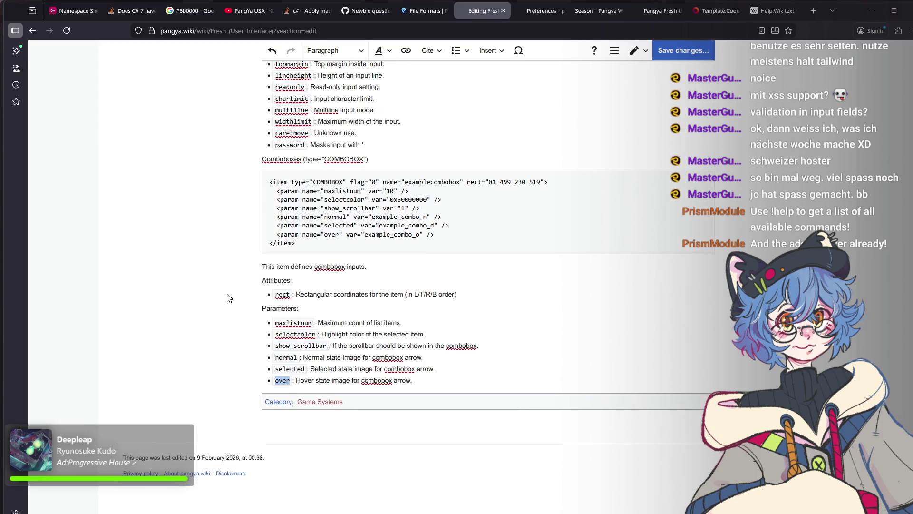
{"action": "left_click", "coordinate": [423, 382]}
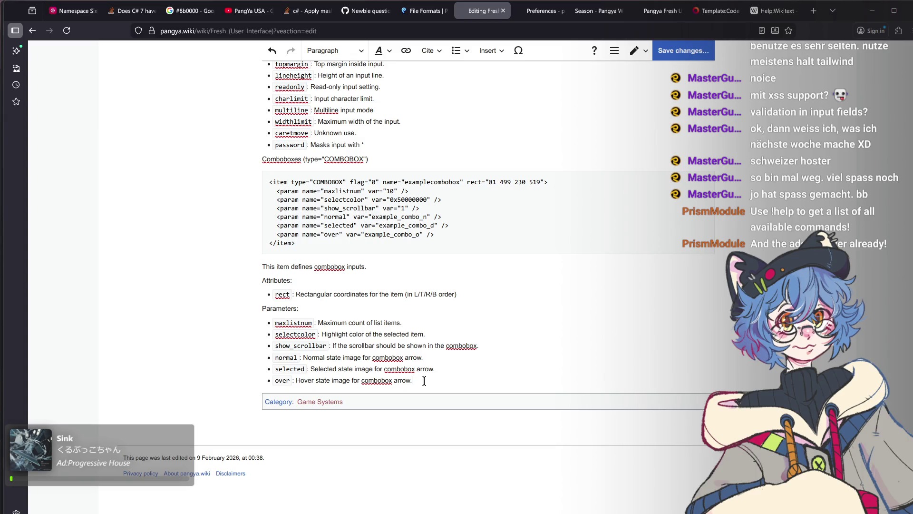
Bold the Parameters and Attributes labels in the Comboboxes section.
{"action": "double_click", "coordinate": [278, 310]}
{"action": "key", "text": "ctrl+b"}
{"action": "double_click", "coordinate": [273, 280]}
{"action": "key", "text": "ctrl+b"}
{"action": "scroll", "coordinate": [275, 275], "scroll_direction": "up", "scroll_amount": 3}
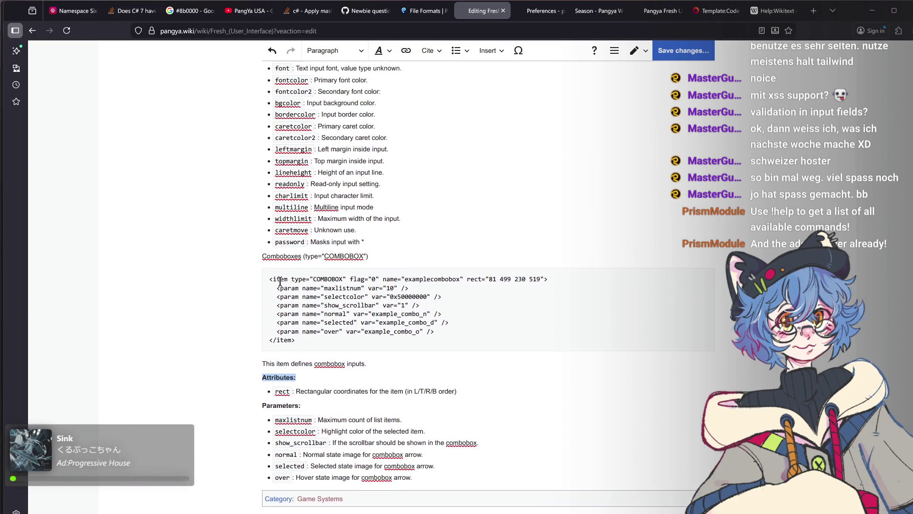
Make the Comboboxes (type="COMBOBOX") line a Sub-heading 2.
{"action": "triple_click", "coordinate": [283, 254]}
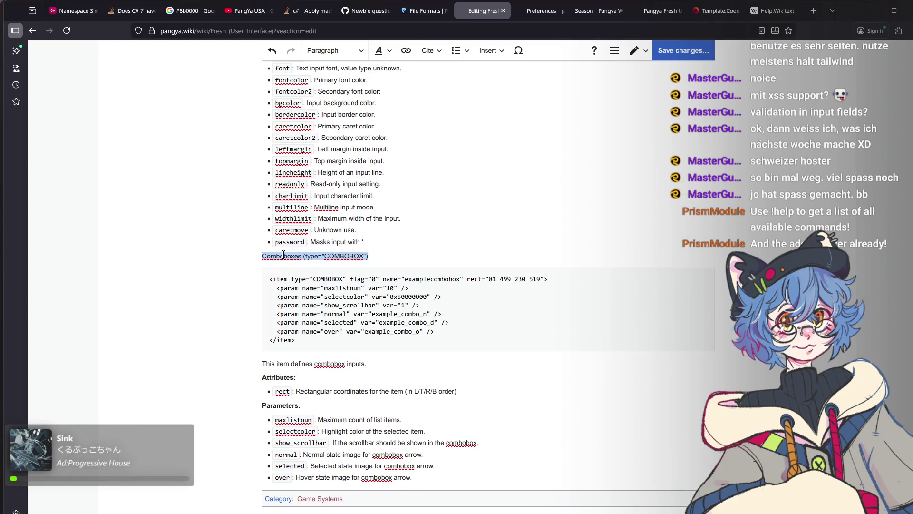
{"action": "left_click", "coordinate": [351, 57]}
{"action": "left_click", "coordinate": [349, 136]}
{"action": "scroll", "coordinate": [328, 204], "scroll_direction": "up", "scroll_amount": 3}
{"action": "scroll", "coordinate": [328, 215], "scroll_direction": "up", "scroll_amount": 3}
{"action": "scroll", "coordinate": [327, 225], "scroll_direction": "down", "scroll_amount": 3}
{"action": "scroll", "coordinate": [326, 223], "scroll_direction": "down", "scroll_amount": 5}
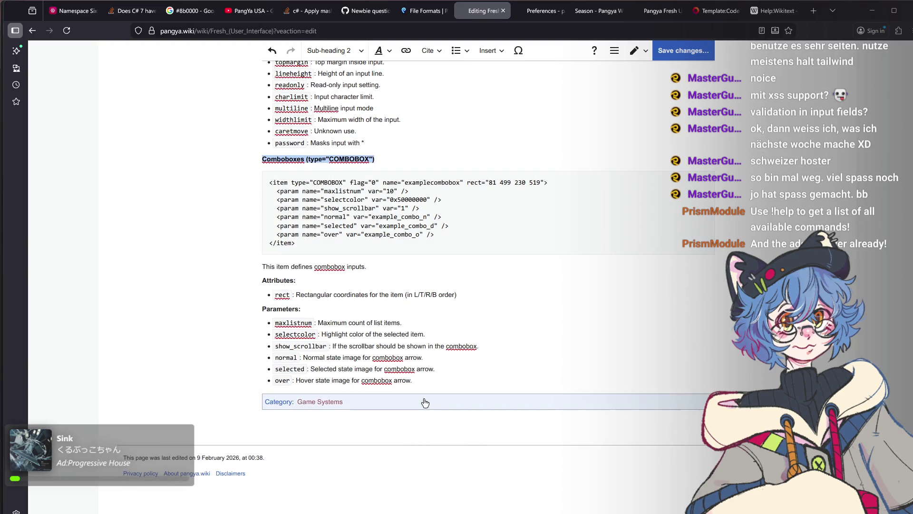
{"action": "left_click", "coordinate": [353, 311]}
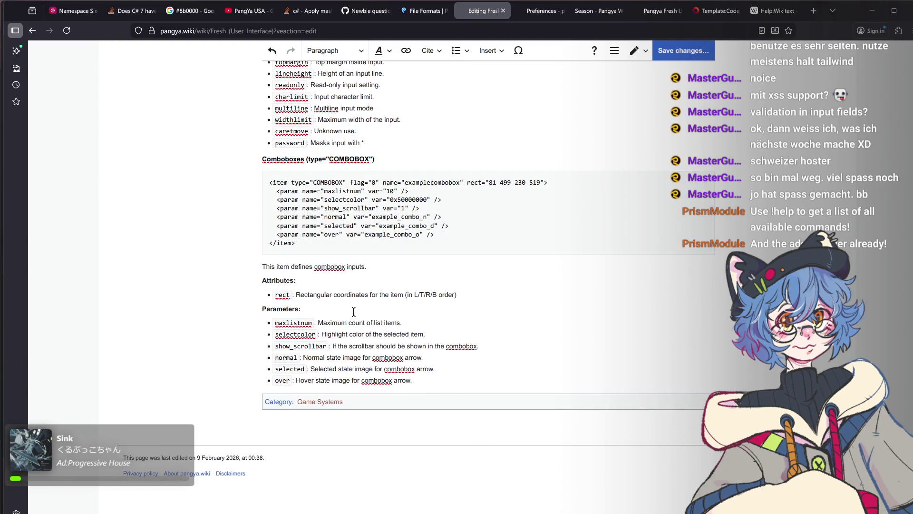
Add a first bullet 'Most EDIT item type parameters.' with EDIT formatted as code.
{"action": "key", "text": "Return"}
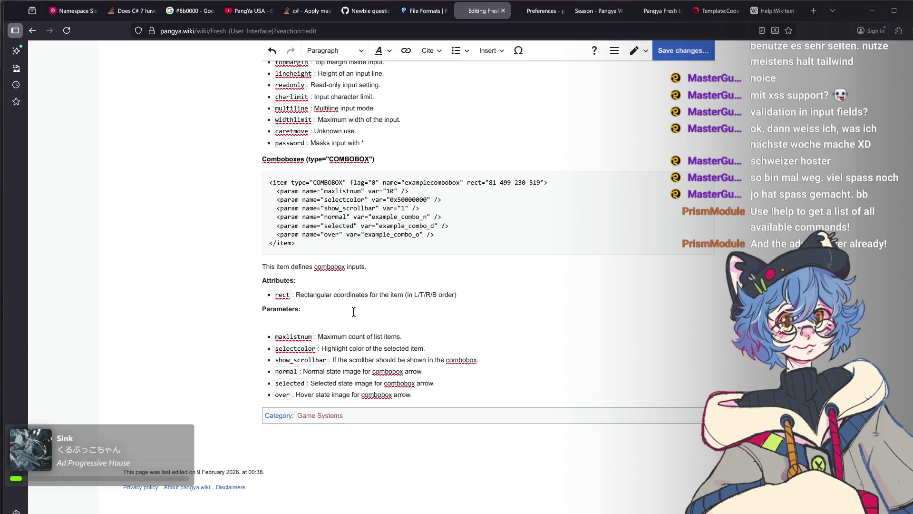
{"action": "type", "text": "* "}
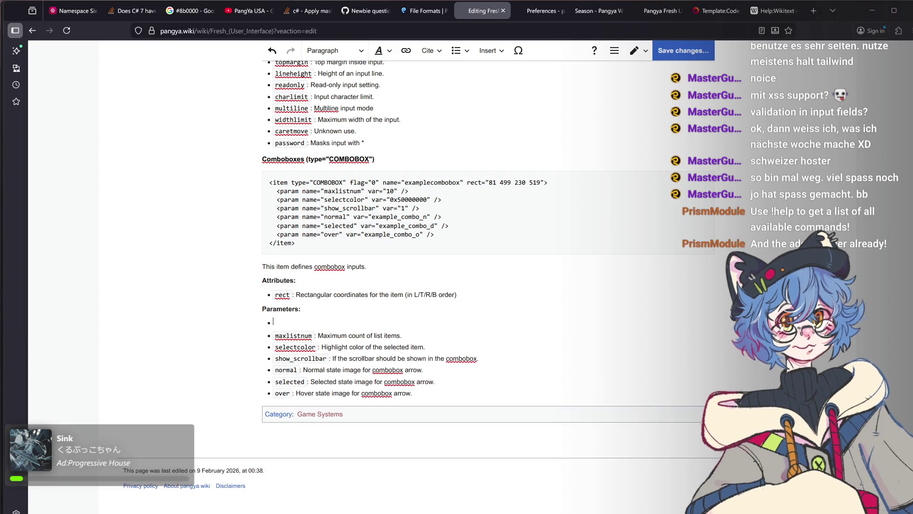
{"action": "type", "text": "ll"}
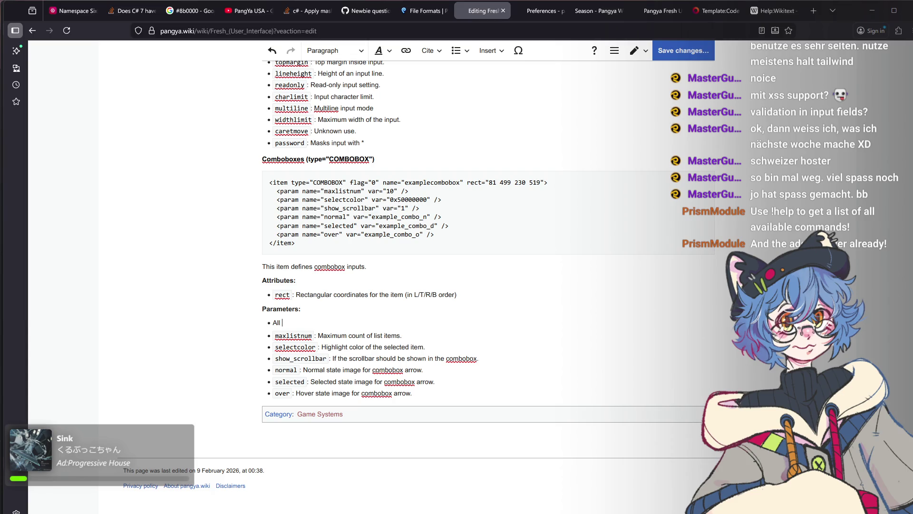
{"action": "type", "text": "item type parameters."}
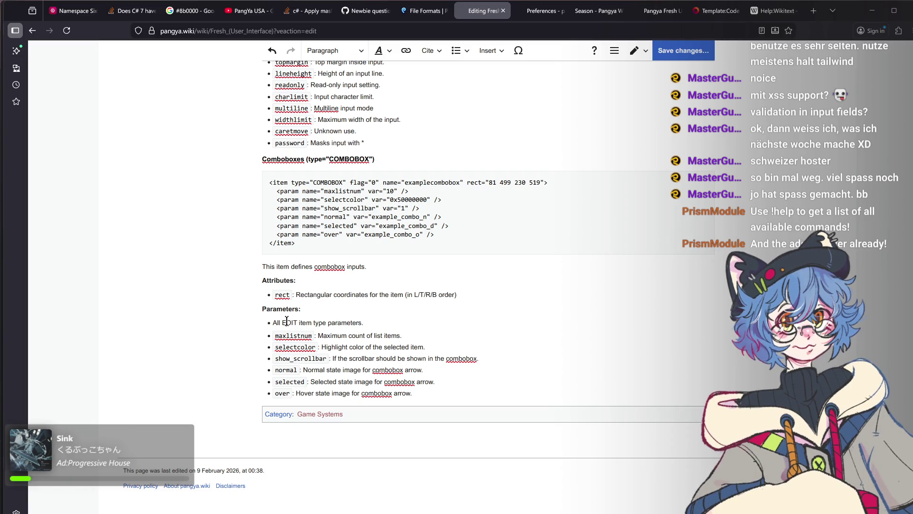
{"action": "double_click", "coordinate": [286, 322]}
{"action": "key", "text": "ctrl+shift+6"}
{"action": "left_click", "coordinate": [397, 322]}
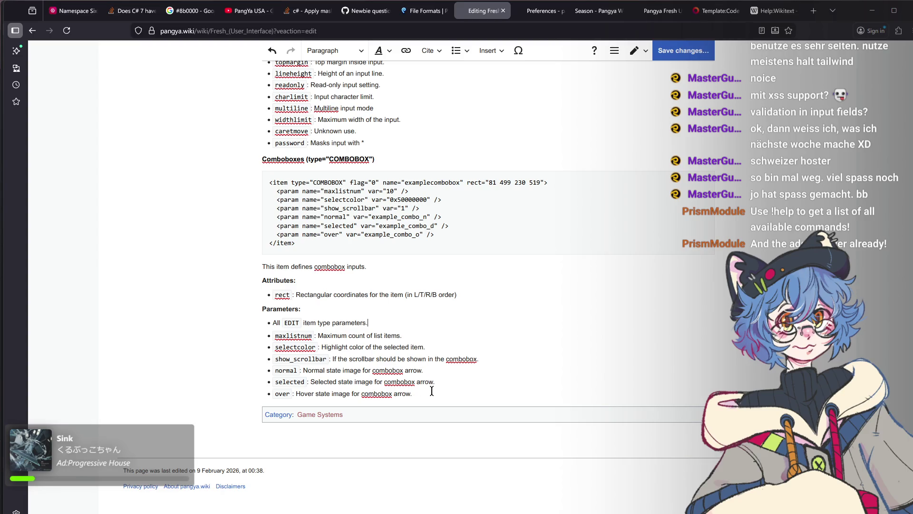
{"action": "double_click", "coordinate": [275, 323]}
{"action": "type", "text": "Most"}
{"action": "scroll", "coordinate": [407, 357], "scroll_direction": "down", "scroll_amount": 1}
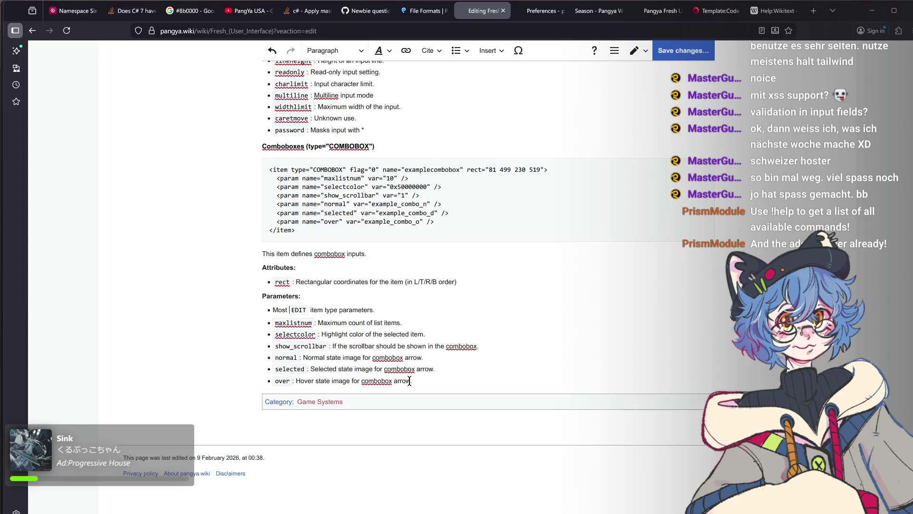
Add a Listboxes (type="LISTBOX") line after the parameters and switch to Visual Studio Code.
{"action": "key", "text": "Return"}
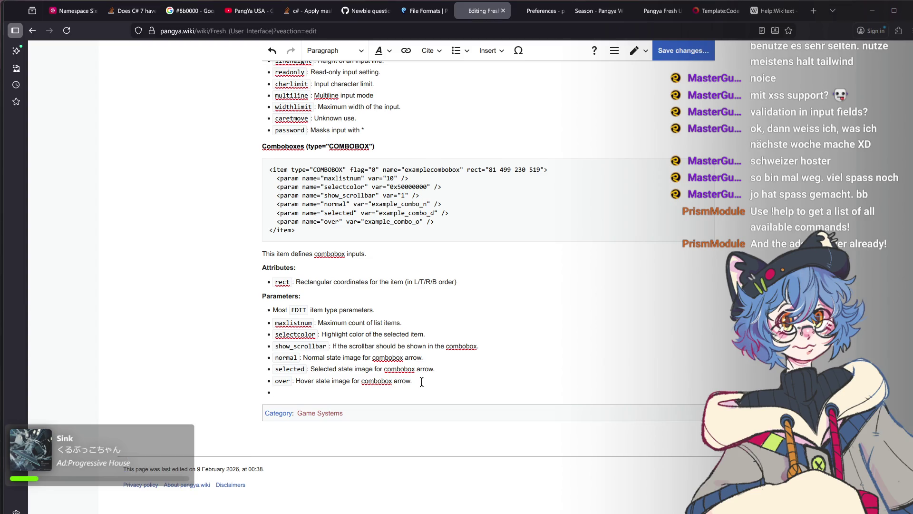
{"action": "key", "text": "Return"}
{"action": "type", "text": "stboxes (type=\"LISTBOX"}
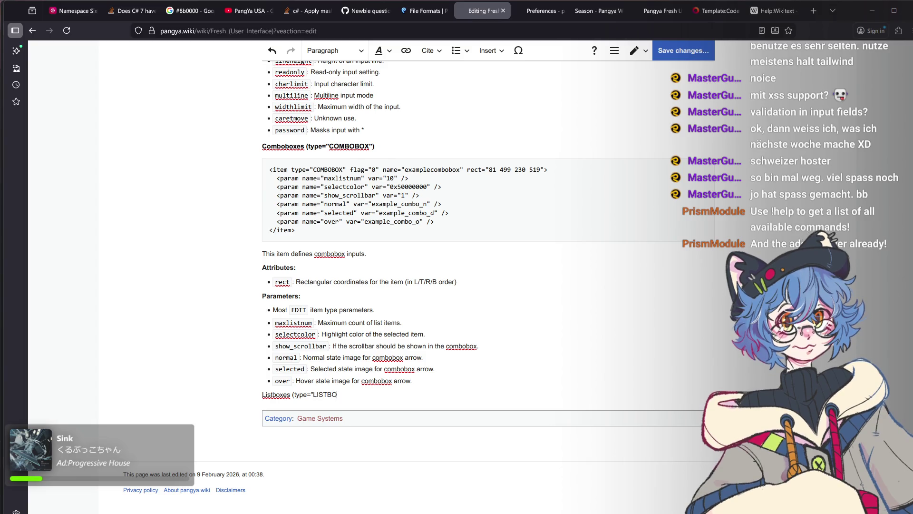
{"action": "type", "text": "\")"}
{"action": "key", "text": "Return"}
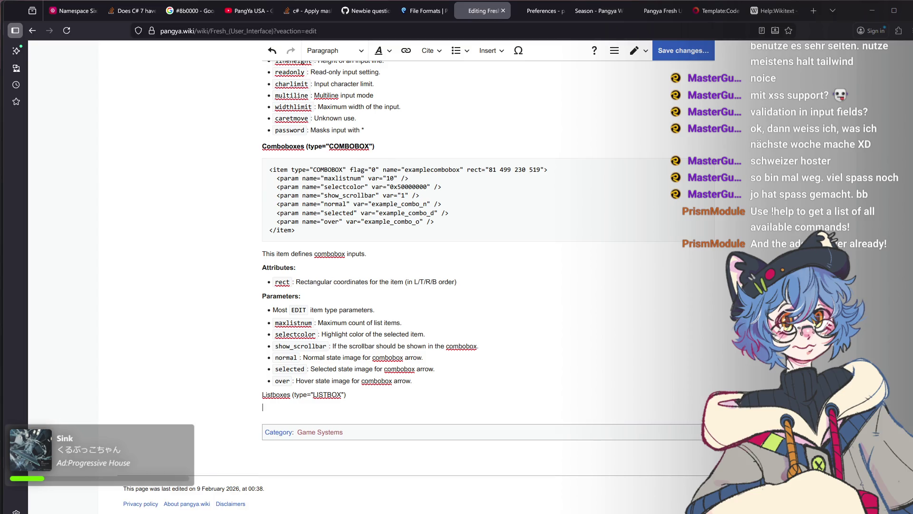
{"action": "type", "text": "<pre"}
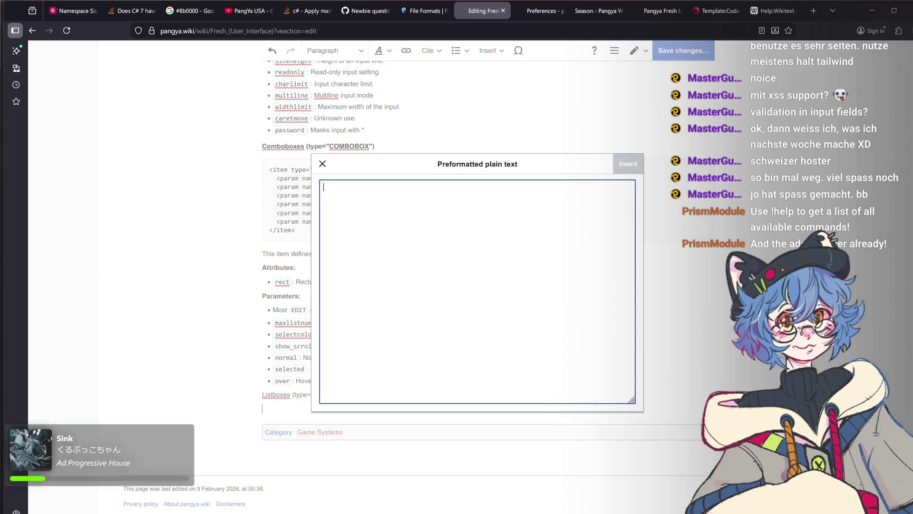
{"action": "key", "text": "alt+Tab"}
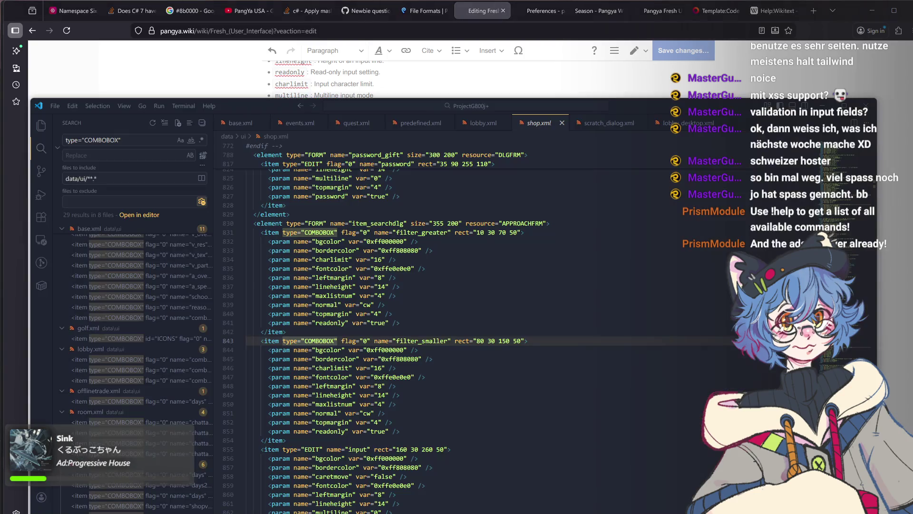
Search the UI XML files for type="LISTBOX" and open matches in avatarchat.xml and base.xml.
{"action": "double_click", "coordinate": [102, 140]}
{"action": "type", "text": "LISTBOX"}
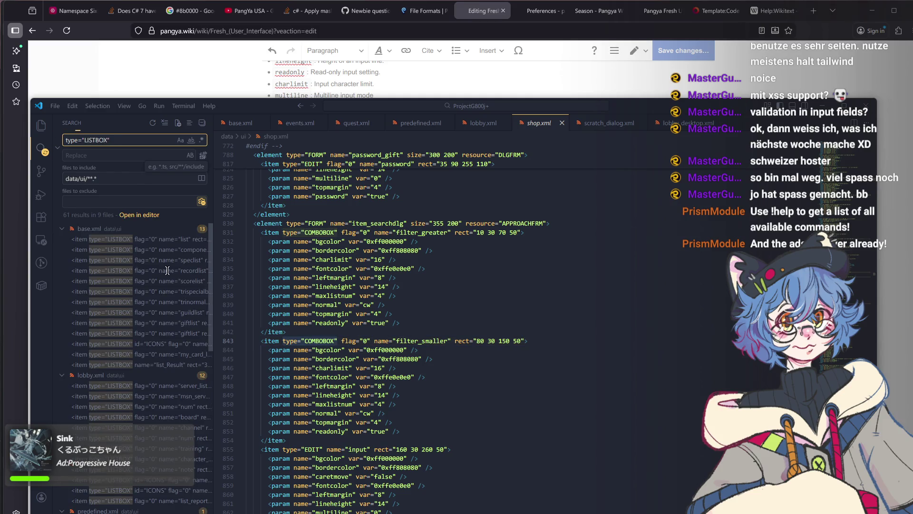
{"action": "left_click", "coordinate": [143, 241]}
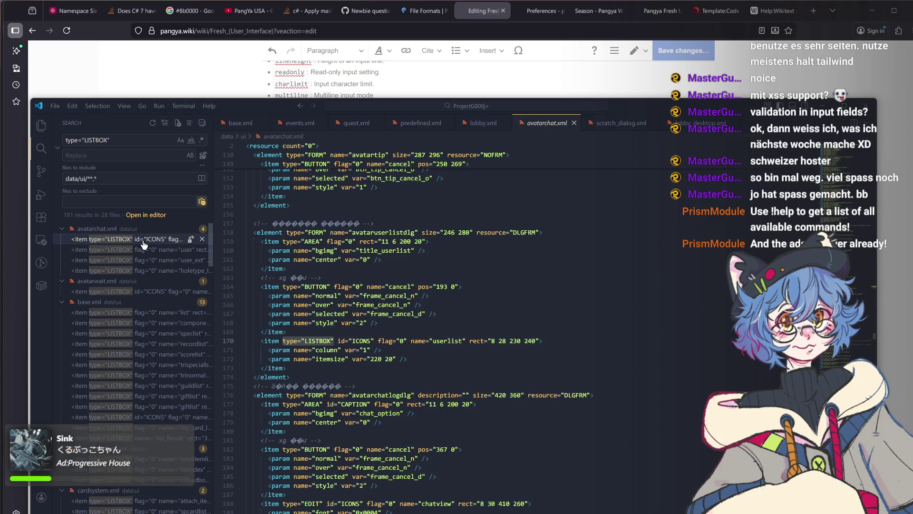
{"action": "left_click", "coordinate": [136, 251]}
{"action": "mouse_move", "coordinate": [136, 260]}
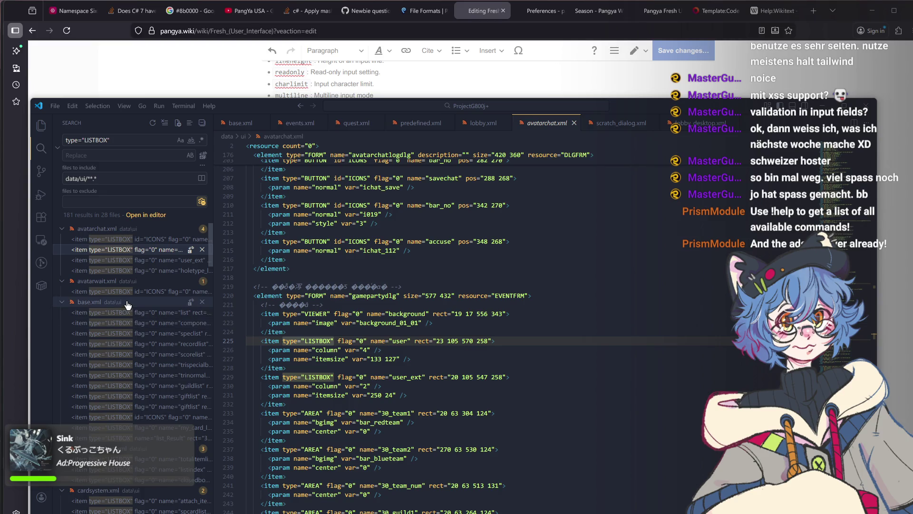
{"action": "scroll", "coordinate": [128, 306], "scroll_direction": "down", "scroll_amount": 1}
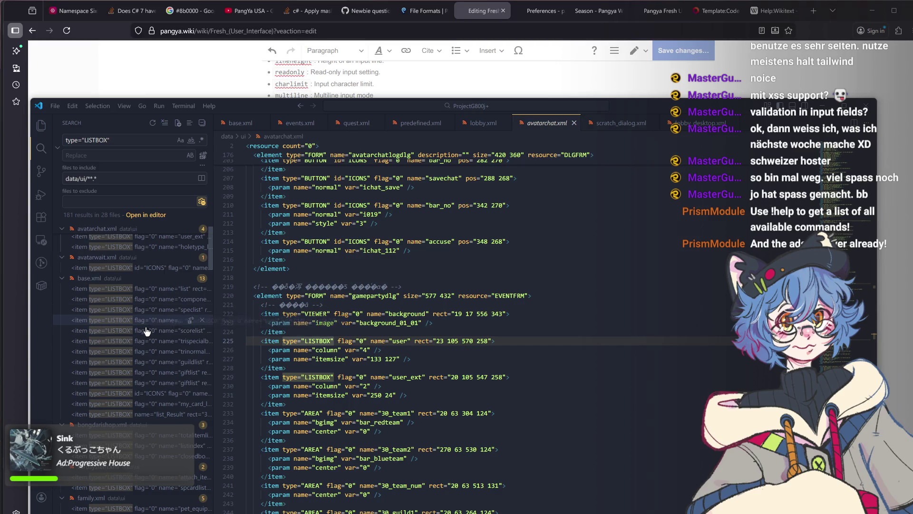
{"action": "left_click", "coordinate": [140, 290]}
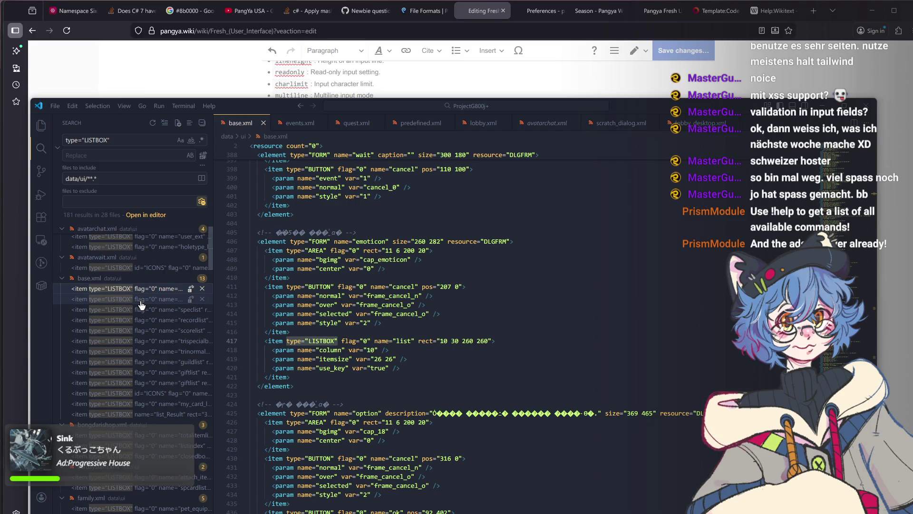
Step through base.xml's listbox matches (component, speclist, recordlist, scorelist, trispecialbox, trinormalbox) and open bongdarishop.xml.
{"action": "left_click", "coordinate": [139, 306]}
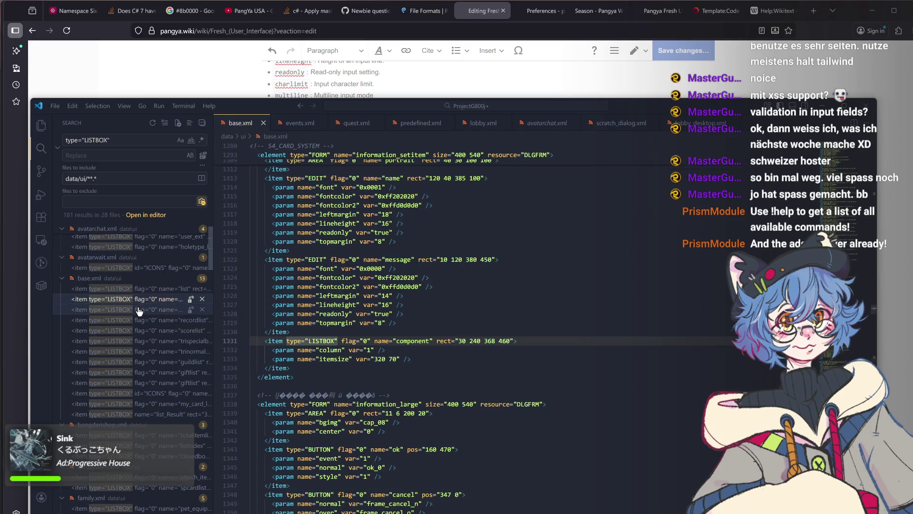
{"action": "left_click", "coordinate": [139, 312]}
{"action": "left_click", "coordinate": [140, 321]}
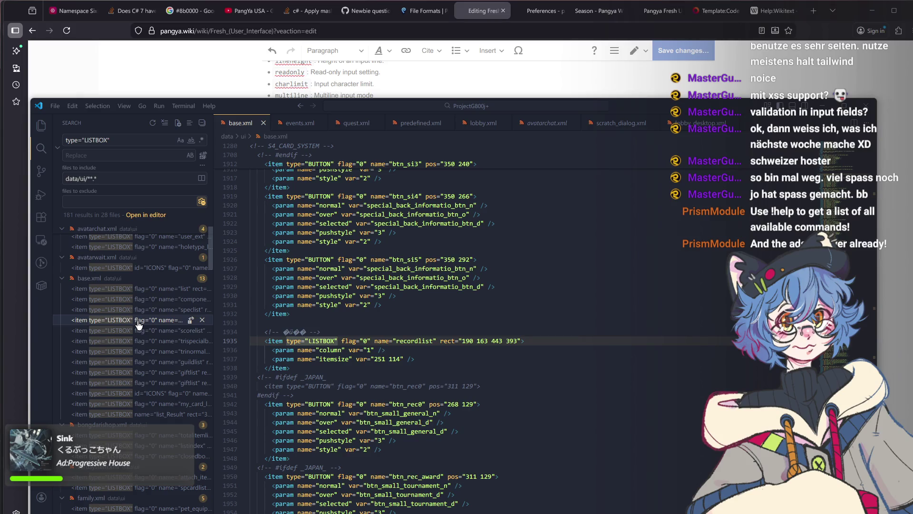
{"action": "left_click", "coordinate": [136, 332]}
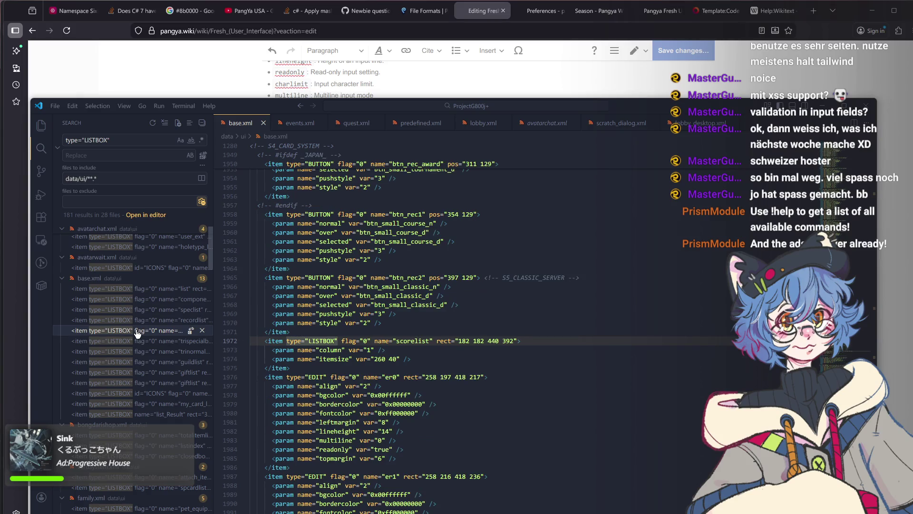
{"action": "left_click", "coordinate": [136, 340]}
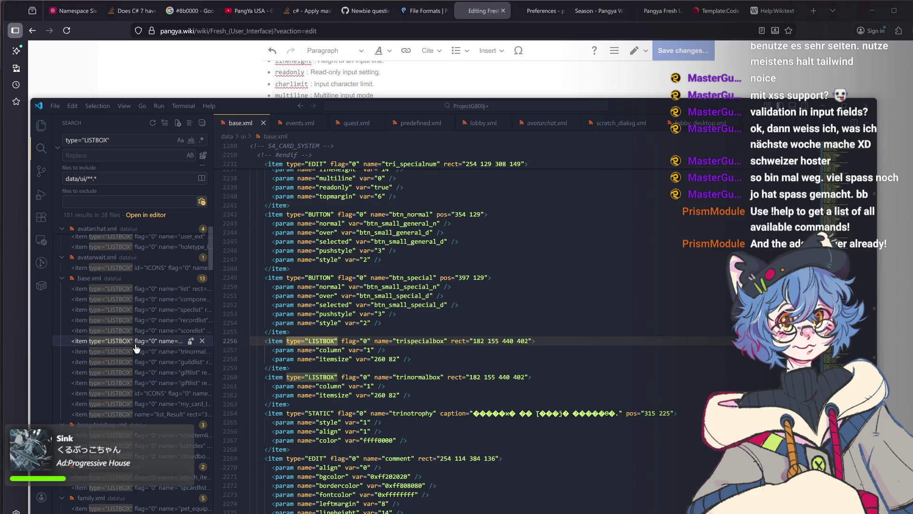
{"action": "left_click", "coordinate": [134, 351]}
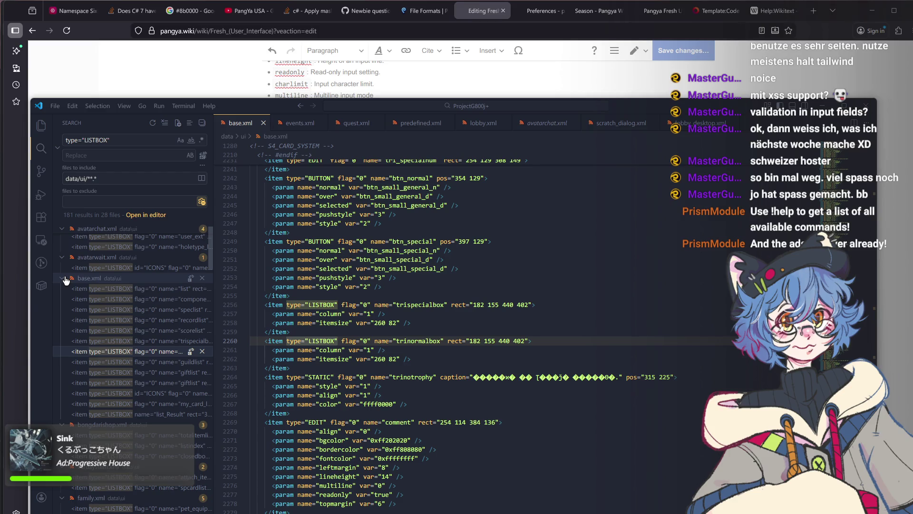
{"action": "scroll", "coordinate": [136, 394], "scroll_direction": "down", "scroll_amount": 3}
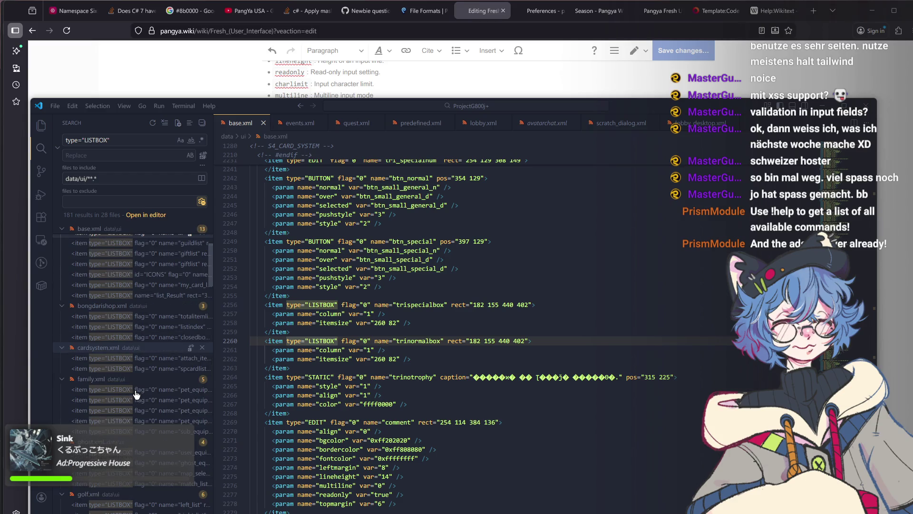
{"action": "left_click", "coordinate": [132, 326]}
Check bongdarishop.xml's totalitemlist listbox, then open lobby.xml at its server_list and num listboxes.
{"action": "left_click", "coordinate": [132, 318]}
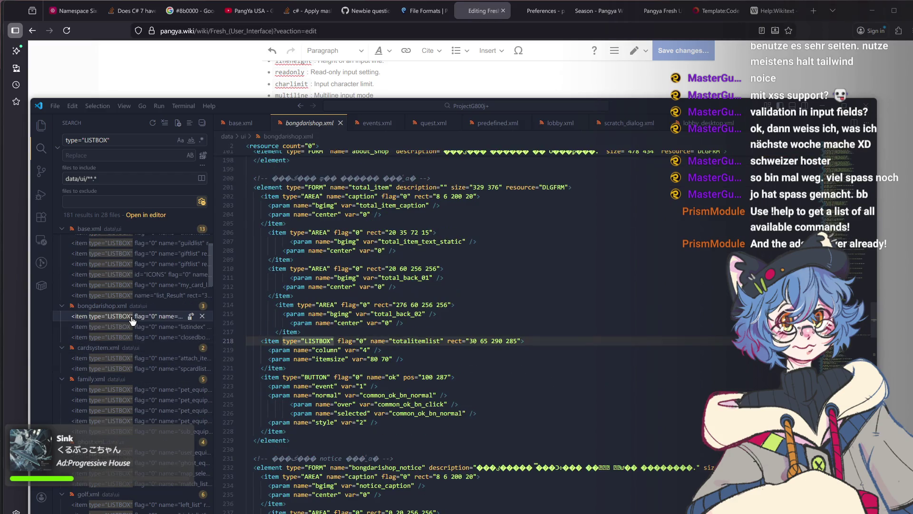
{"action": "scroll", "coordinate": [140, 371], "scroll_direction": "down", "scroll_amount": 3}
{"action": "scroll", "coordinate": [140, 375], "scroll_direction": "down", "scroll_amount": 2}
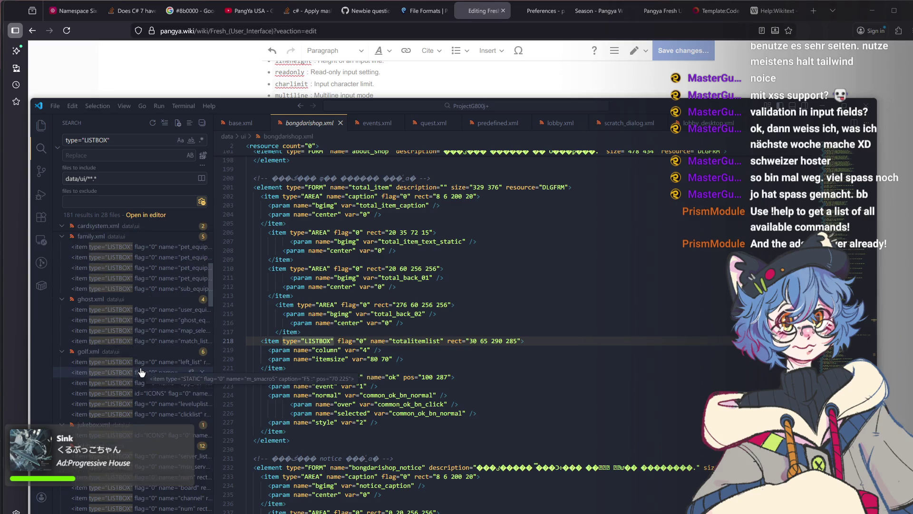
{"action": "scroll", "coordinate": [139, 417], "scroll_direction": "down", "scroll_amount": 2}
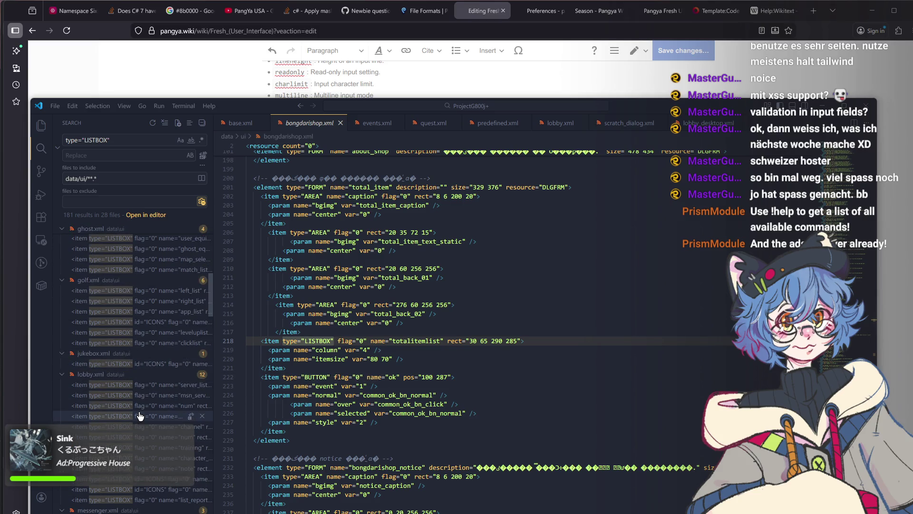
{"action": "left_click", "coordinate": [156, 387]}
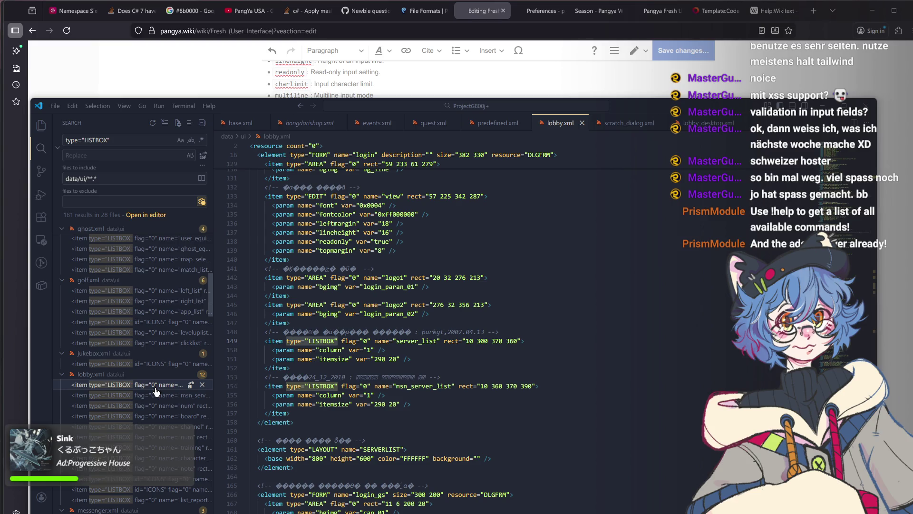
{"action": "scroll", "coordinate": [155, 392], "scroll_direction": "down", "scroll_amount": 1}
{"action": "scroll", "coordinate": [155, 391], "scroll_direction": "down", "scroll_amount": 1}
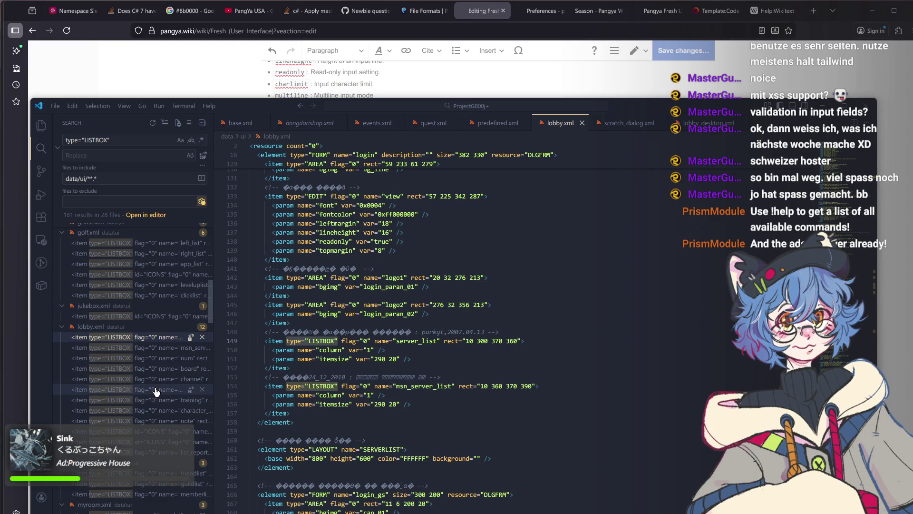
{"action": "scroll", "coordinate": [156, 392], "scroll_direction": "down", "scroll_amount": 1}
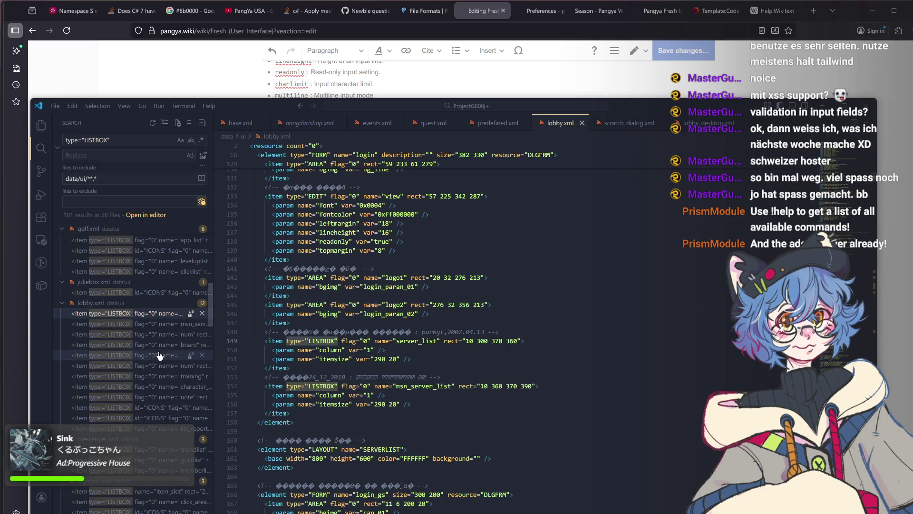
{"action": "left_click", "coordinate": [132, 334]}
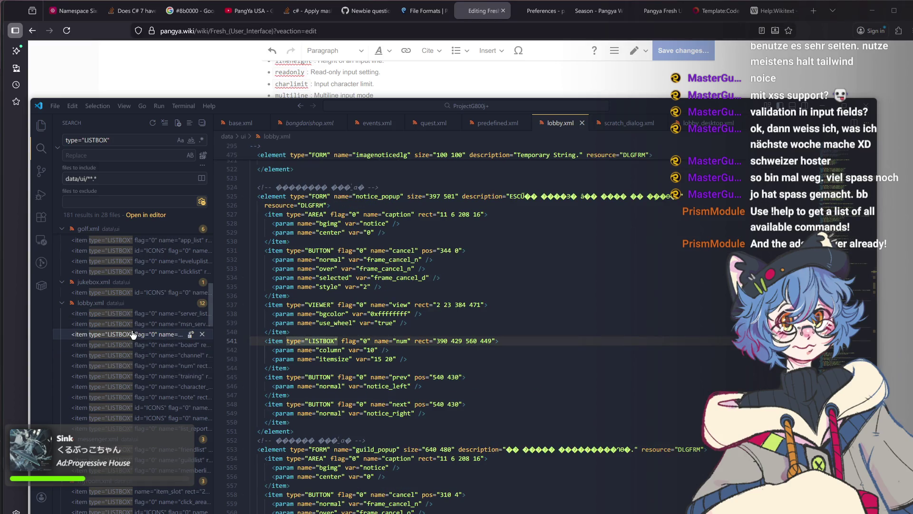
Review the channel, list_report and userlist listboxes in lobby.xml and messenger.xml's guildlist listbox.
{"action": "left_click", "coordinate": [136, 355]}
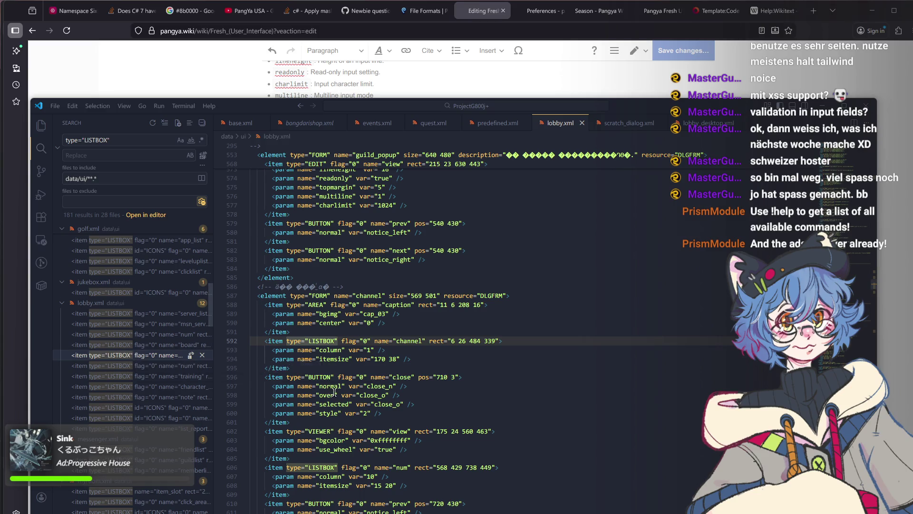
{"action": "scroll", "coordinate": [335, 393], "scroll_direction": "down", "scroll_amount": 2}
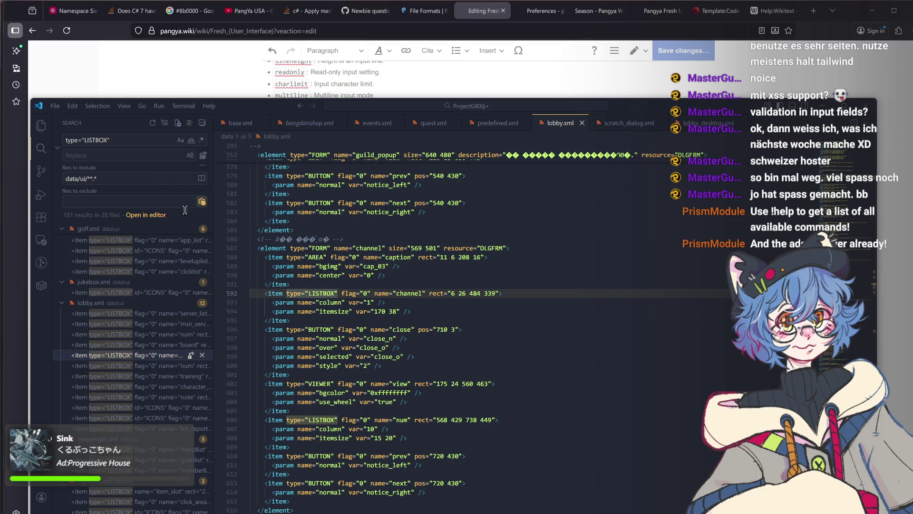
{"action": "left_click", "coordinate": [152, 409]}
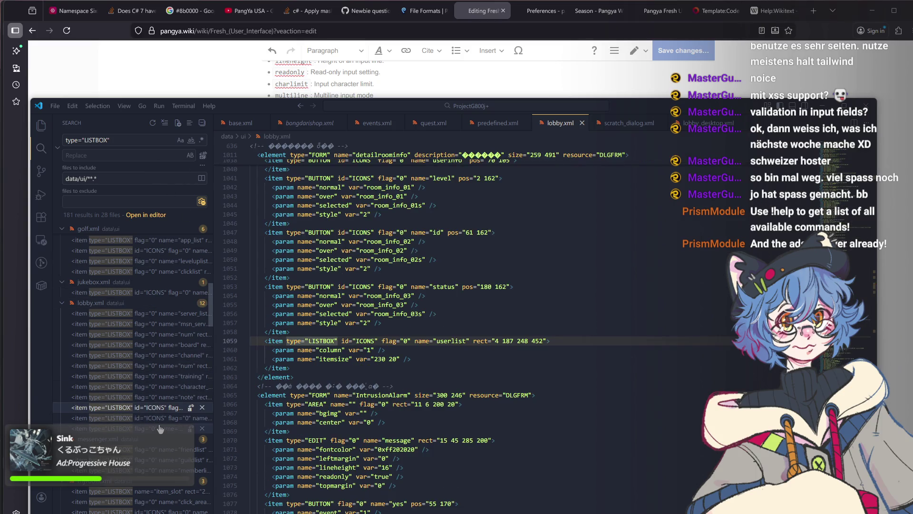
{"action": "left_click", "coordinate": [160, 428]}
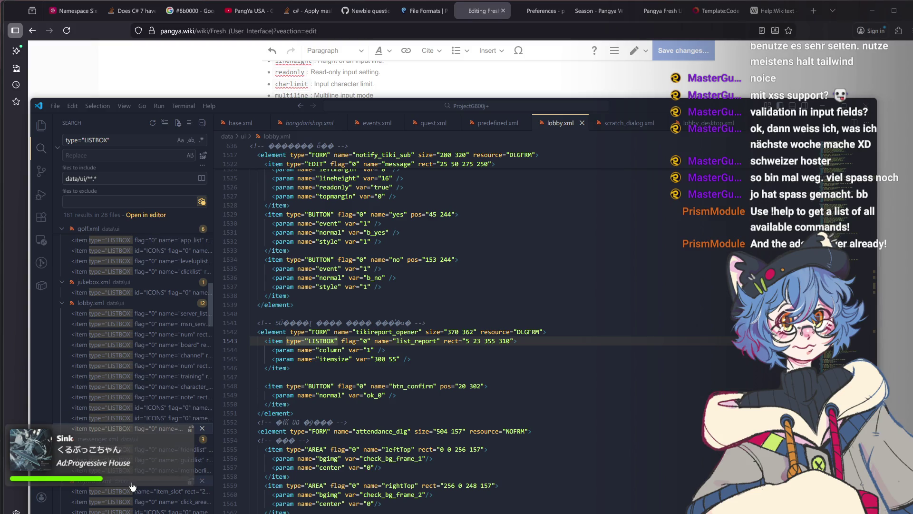
{"action": "scroll", "coordinate": [154, 432], "scroll_direction": "down", "scroll_amount": 1}
{"action": "left_click", "coordinate": [139, 438]}
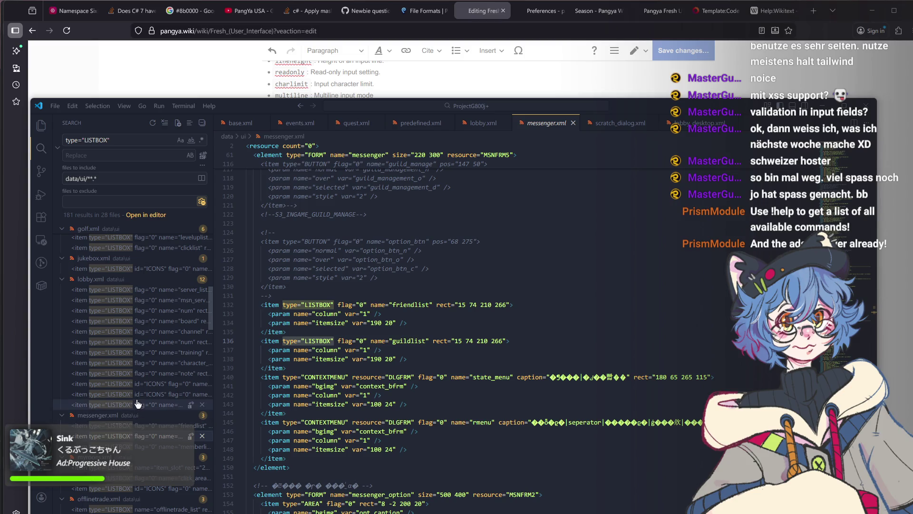
{"action": "left_click", "coordinate": [138, 403]}
{"action": "left_click", "coordinate": [138, 384]}
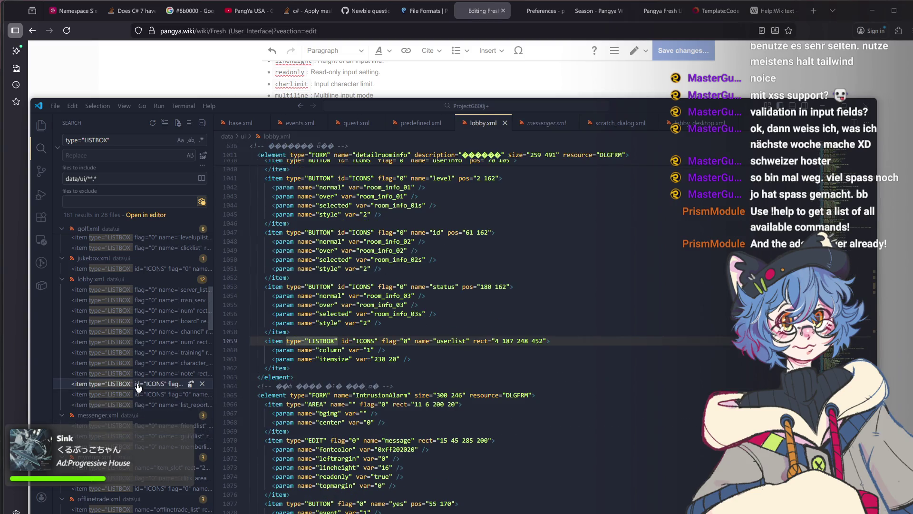
{"action": "scroll", "coordinate": [137, 386], "scroll_direction": "down", "scroll_amount": 2}
{"action": "scroll", "coordinate": [143, 386], "scroll_direction": "down", "scroll_amount": 2}
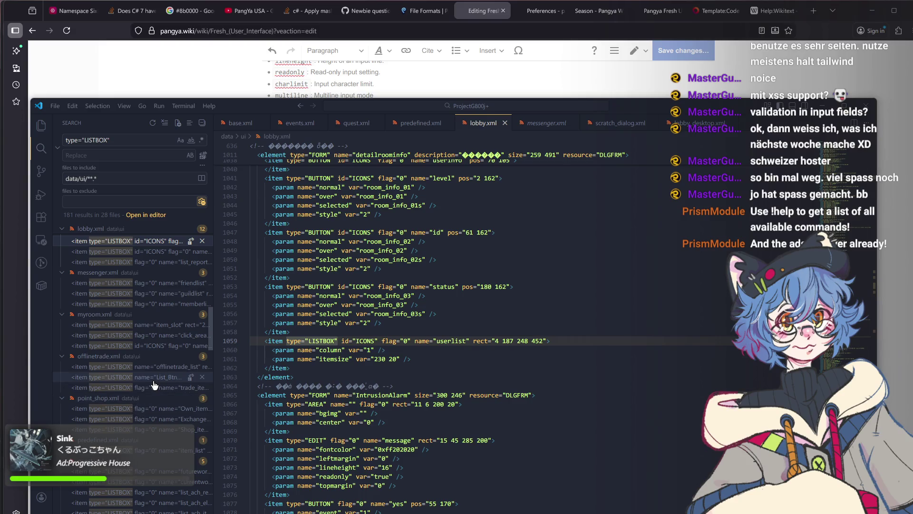
Review the offlinetrade and point_shop Exchange_item listboxes, ending at ranking.xml's search_type listbox.
{"action": "left_click", "coordinate": [153, 385]}
{"action": "left_click", "coordinate": [165, 422]}
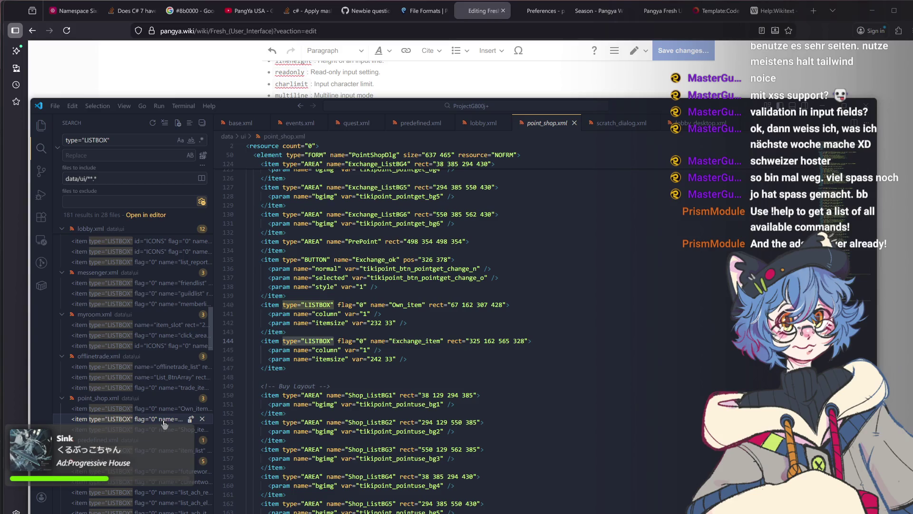
{"action": "scroll", "coordinate": [163, 425], "scroll_direction": "down", "scroll_amount": 1}
{"action": "scroll", "coordinate": [164, 425], "scroll_direction": "down", "scroll_amount": 1}
{"action": "scroll", "coordinate": [164, 425], "scroll_direction": "down", "scroll_amount": 1}
{"action": "scroll", "coordinate": [164, 425], "scroll_direction": "down", "scroll_amount": 1}
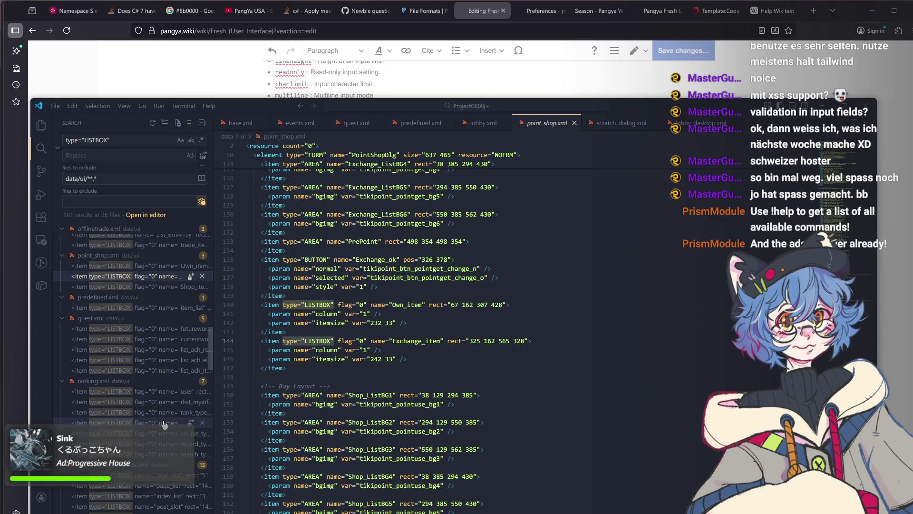
{"action": "left_click", "coordinate": [164, 424]}
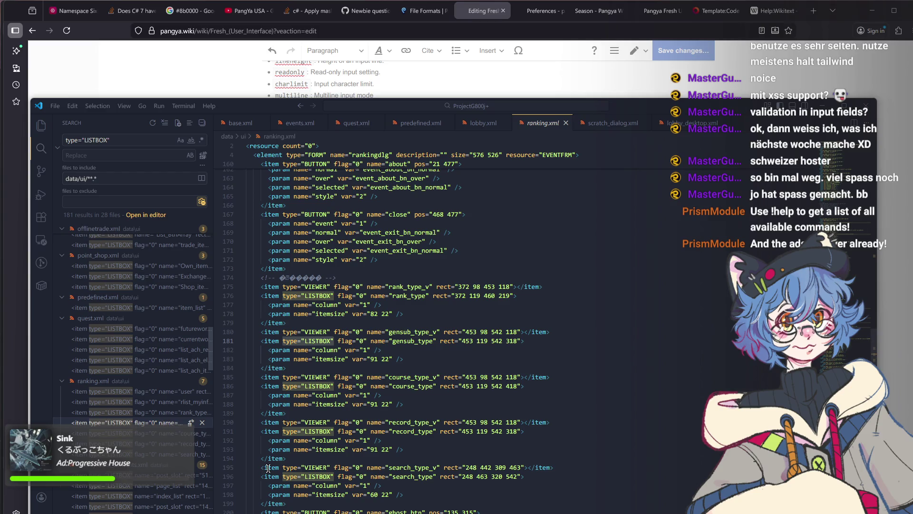
{"action": "scroll", "coordinate": [269, 467], "scroll_direction": "down", "scroll_amount": 6}
{"action": "scroll", "coordinate": [269, 468], "scroll_direction": "down", "scroll_amount": 1}
{"action": "scroll", "coordinate": [270, 468], "scroll_direction": "down", "scroll_amount": 1}
{"action": "scroll", "coordinate": [269, 468], "scroll_direction": "down", "scroll_amount": 2}
{"action": "scroll", "coordinate": [269, 468], "scroll_direction": "down", "scroll_amount": 1}
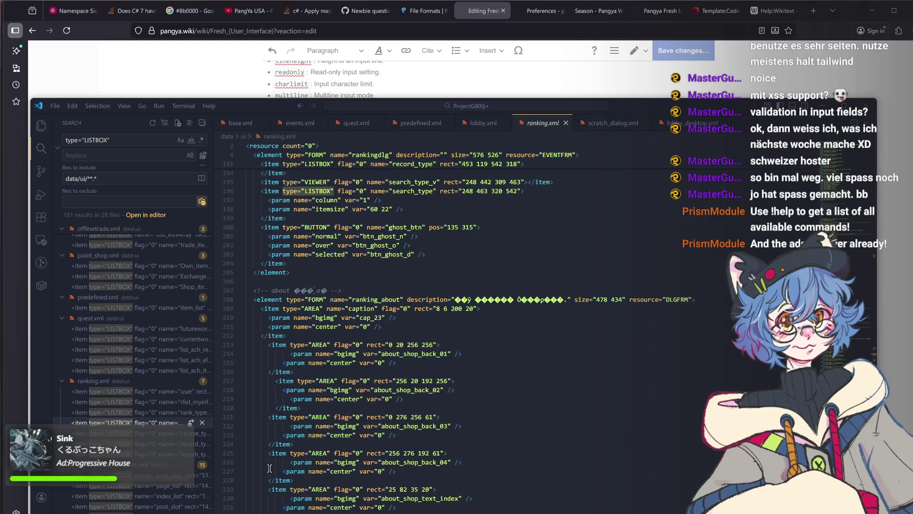
{"action": "scroll", "coordinate": [269, 467], "scroll_direction": "down", "scroll_amount": 4}
{"action": "scroll", "coordinate": [270, 467], "scroll_direction": "down", "scroll_amount": 5}
{"action": "scroll", "coordinate": [269, 468], "scroll_direction": "down", "scroll_amount": 1}
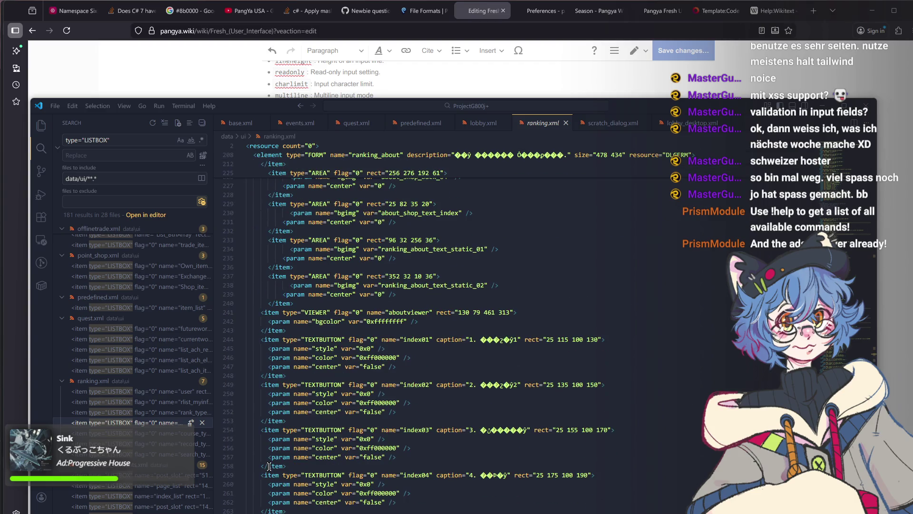
{"action": "scroll", "coordinate": [269, 467], "scroll_direction": "down", "scroll_amount": 3}
{"action": "scroll", "coordinate": [268, 467], "scroll_direction": "down", "scroll_amount": 2}
{"action": "scroll", "coordinate": [269, 467], "scroll_direction": "down", "scroll_amount": 2}
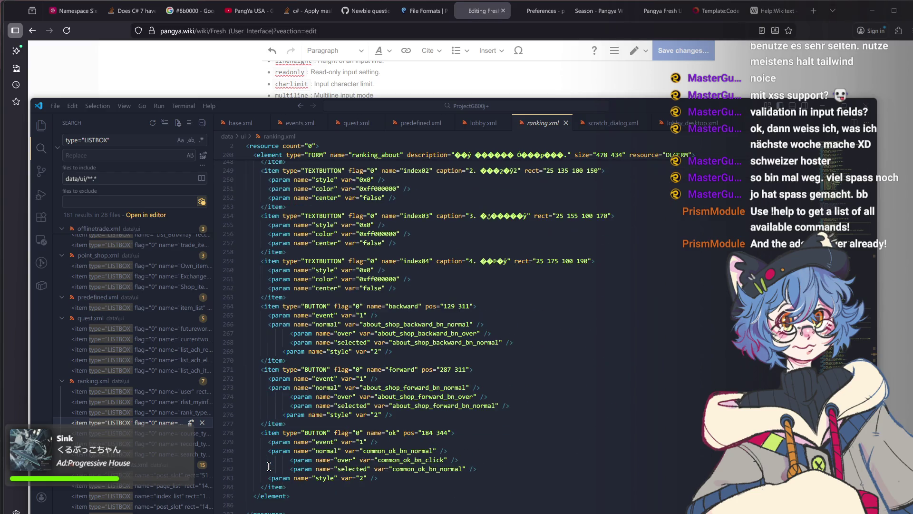
{"action": "scroll", "coordinate": [270, 468], "scroll_direction": "down", "scroll_amount": 2}
{"action": "scroll", "coordinate": [269, 467], "scroll_direction": "down", "scroll_amount": 1}
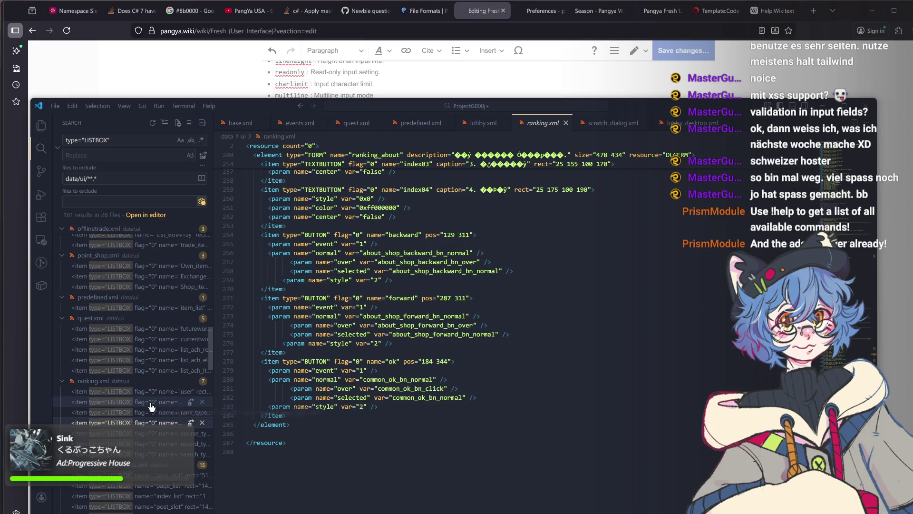
{"action": "left_click", "coordinate": [141, 454]}
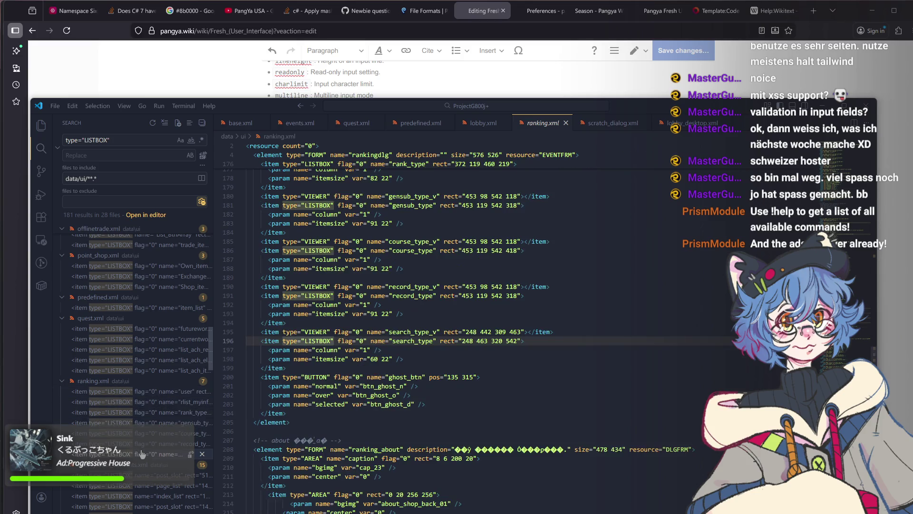
{"action": "scroll", "coordinate": [142, 454], "scroll_direction": "down", "scroll_amount": 1}
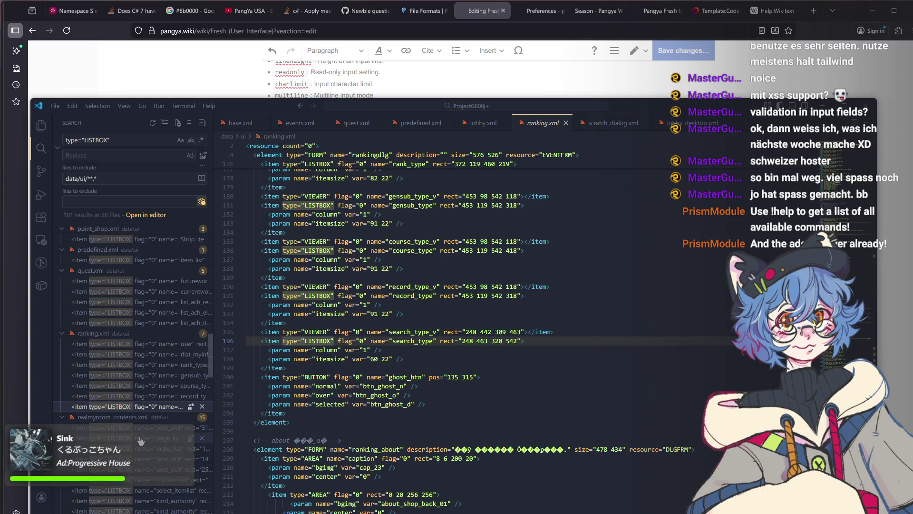
Step through realmyroom's page_list, index_list, kind_authority and lt_item listbox matches, then switch to Rider.
{"action": "left_click", "coordinate": [141, 439]}
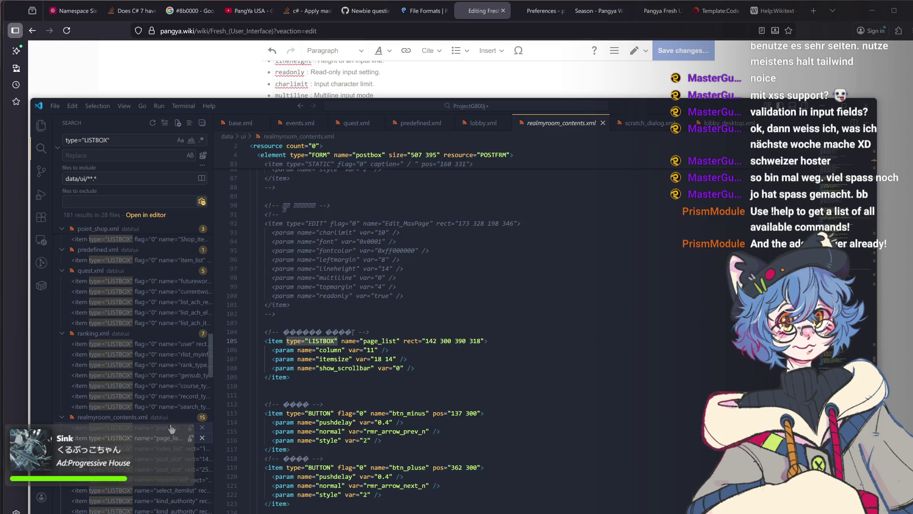
{"action": "key", "text": "F4"}
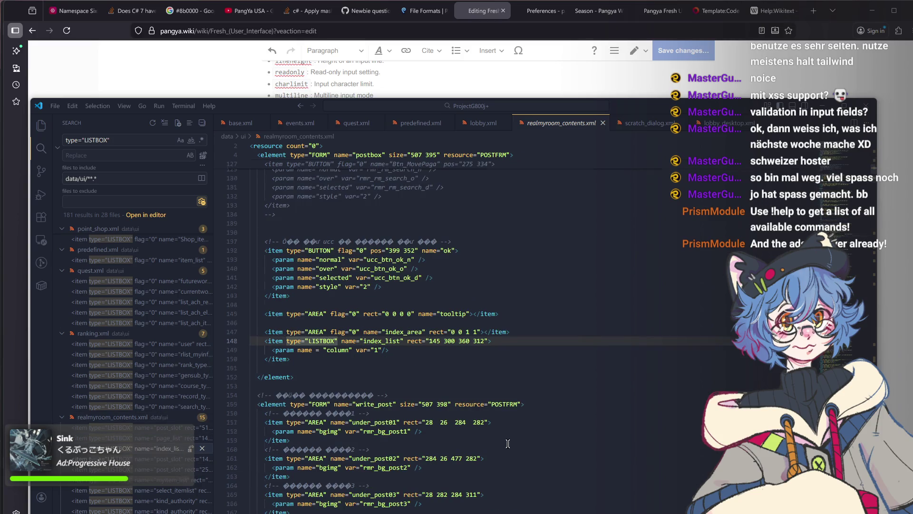
{"action": "key", "text": "F4"}
{"action": "key", "text": "F4"}
{"action": "key", "text": "F4"}
{"action": "key", "text": "F4"}
{"action": "key", "text": "F4"}
{"action": "key", "text": "F4"}
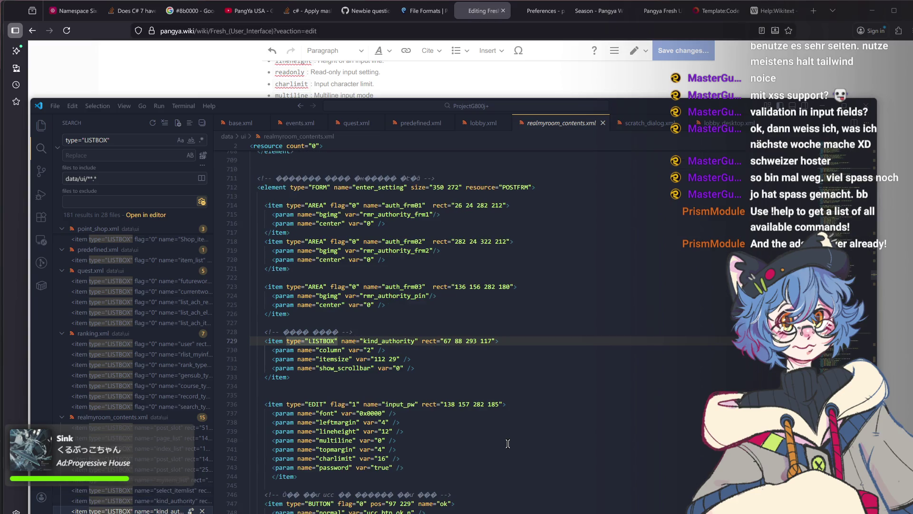
{"action": "key", "text": "F4"}
{"action": "key", "text": "F4"}
{"action": "key", "text": "F4"}
{"action": "key", "text": "F4"}
{"action": "key", "text": "F4"}
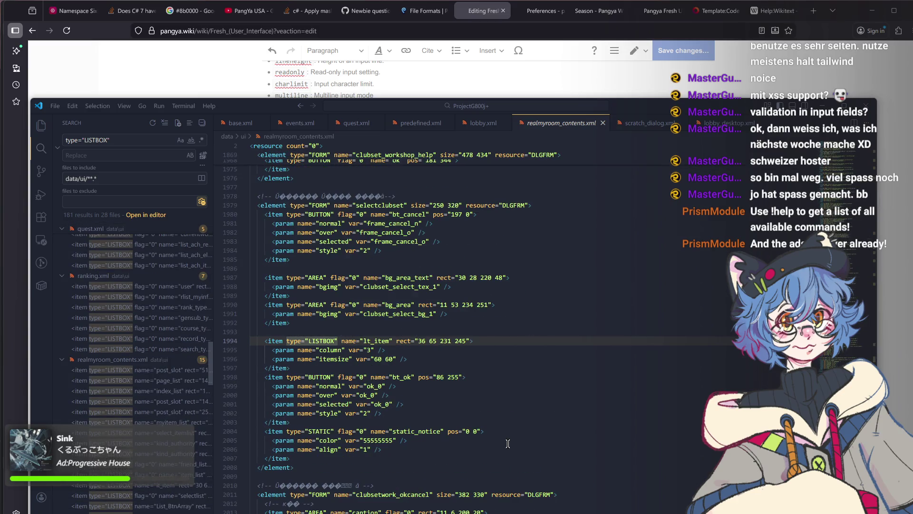
{"action": "key", "text": "F4"}
{"action": "key", "text": "F4"}
{"action": "key", "text": "F4"}
{"action": "key", "text": "F4"}
{"action": "key", "text": "F4"}
{"action": "key", "text": "F4"}
{"action": "key", "text": "F4"}
{"action": "key", "text": "F4"}
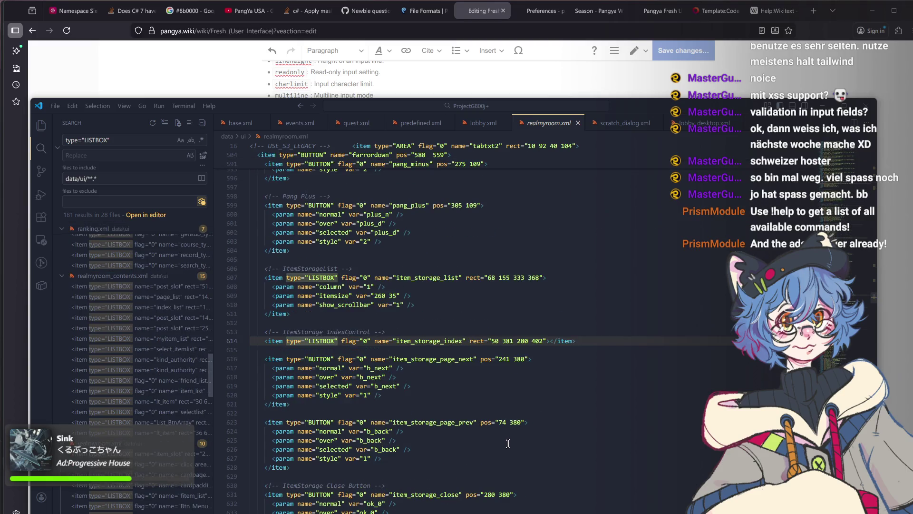
{"action": "key", "text": "F4"}
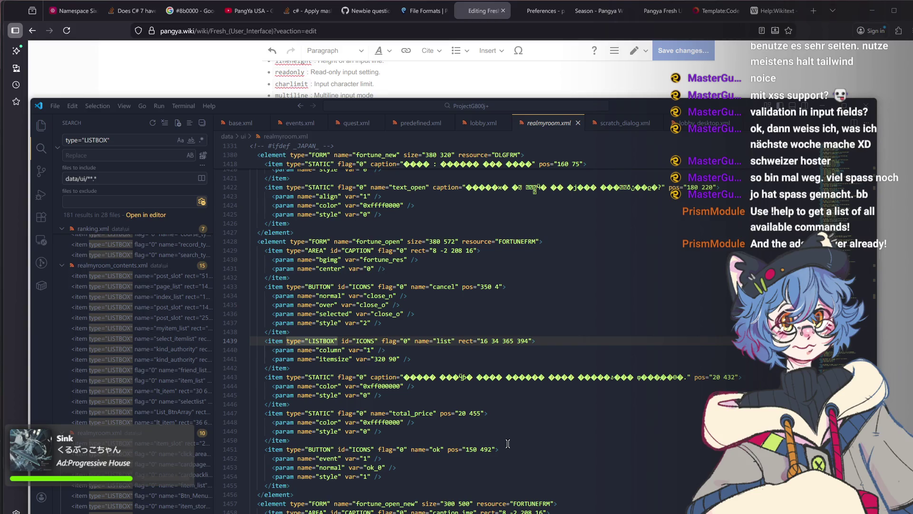
{"action": "key", "text": "alt+Tab"}
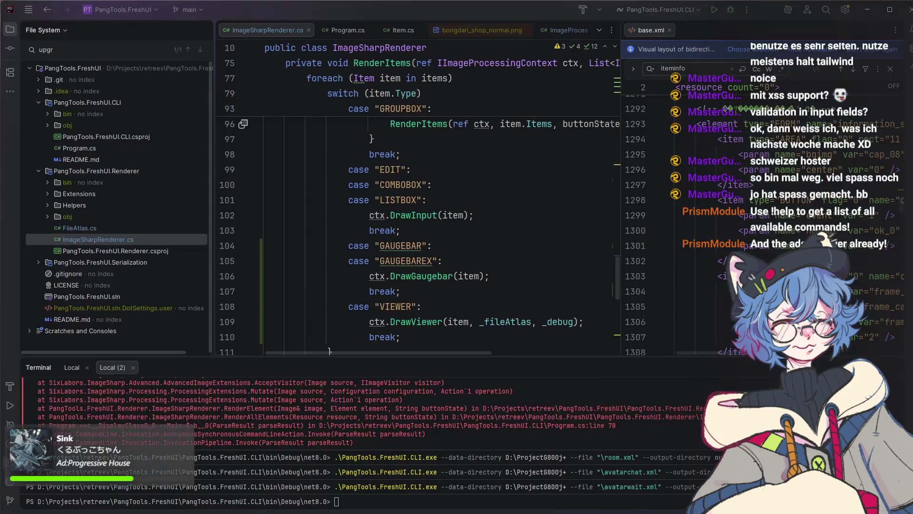
{"action": "scroll", "coordinate": [440, 217], "scroll_direction": "down", "scroll_amount": 1}
{"action": "scroll", "coordinate": [439, 217], "scroll_direction": "down", "scroll_amount": 2}
{"action": "scroll", "coordinate": [439, 217], "scroll_direction": "up", "scroll_amount": 2}
{"action": "scroll", "coordinate": [439, 216], "scroll_direction": "up", "scroll_amount": 1}
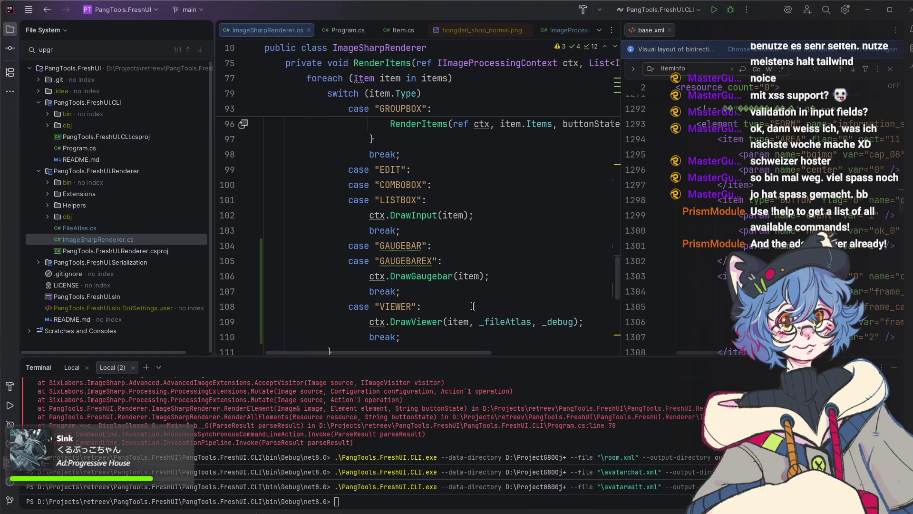
{"action": "mouse_move", "coordinate": [421, 277]}
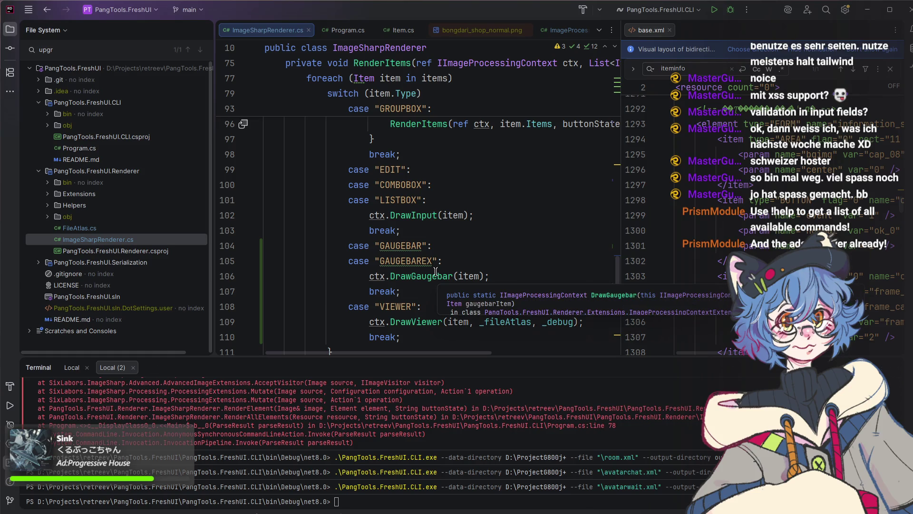
Go to the declaration of DrawGaugebar from the GAUGEBAREX case in ImageSharpRenderer.cs.
{"action": "left_click", "coordinate": [410, 276]}
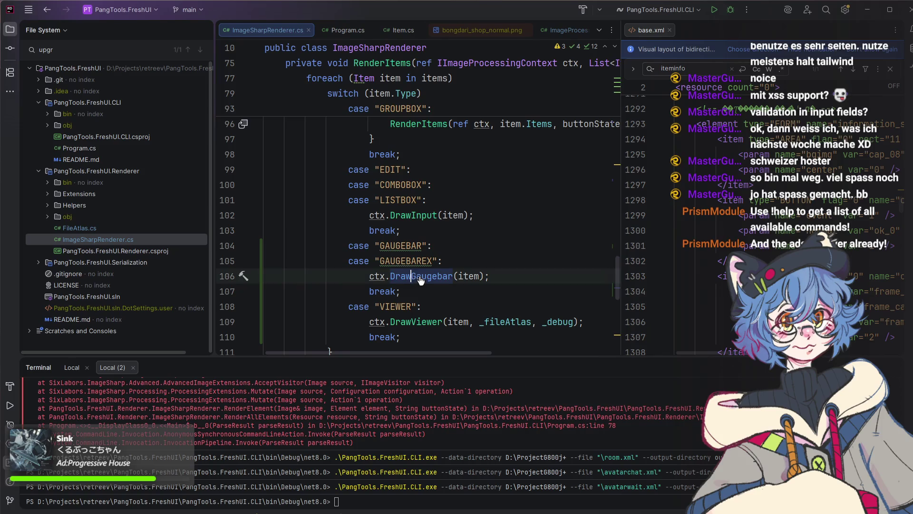
{"action": "left_click", "coordinate": [420, 279], "text": "ctrl"}
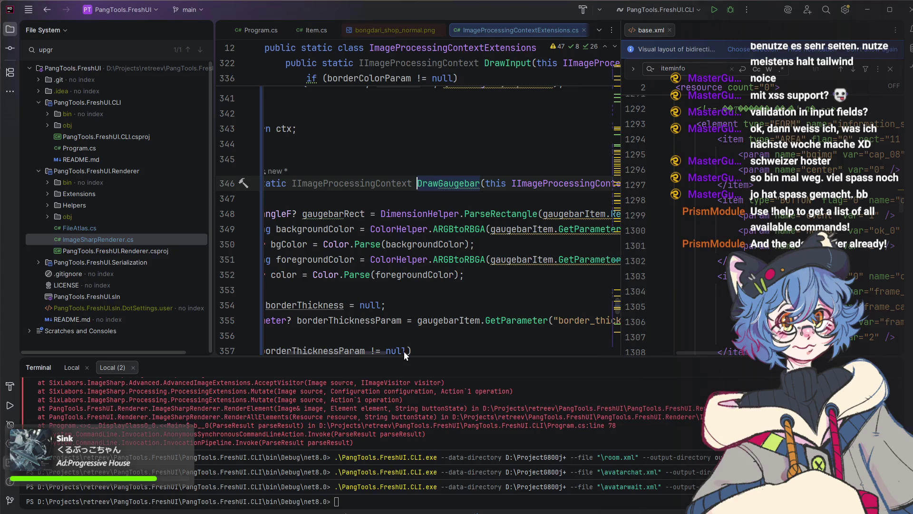
{"action": "scroll", "coordinate": [371, 351], "scroll_direction": "left", "scroll_amount": 2}
{"action": "scroll", "coordinate": [363, 352], "scroll_direction": "left", "scroll_amount": 2}
{"action": "scroll", "coordinate": [342, 351], "scroll_direction": "left", "scroll_amount": 2}
{"action": "scroll", "coordinate": [357, 347], "scroll_direction": "left", "scroll_amount": 2}
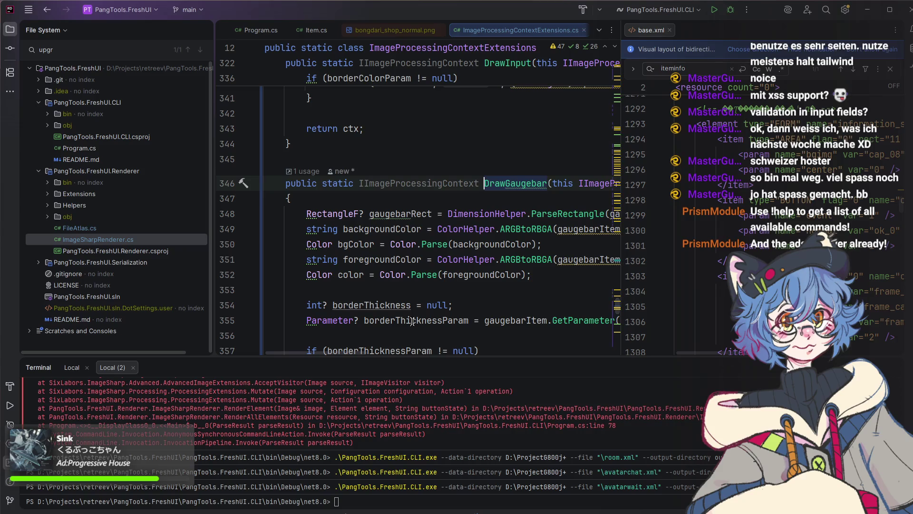
{"action": "scroll", "coordinate": [413, 321], "scroll_direction": "down", "scroll_amount": 1}
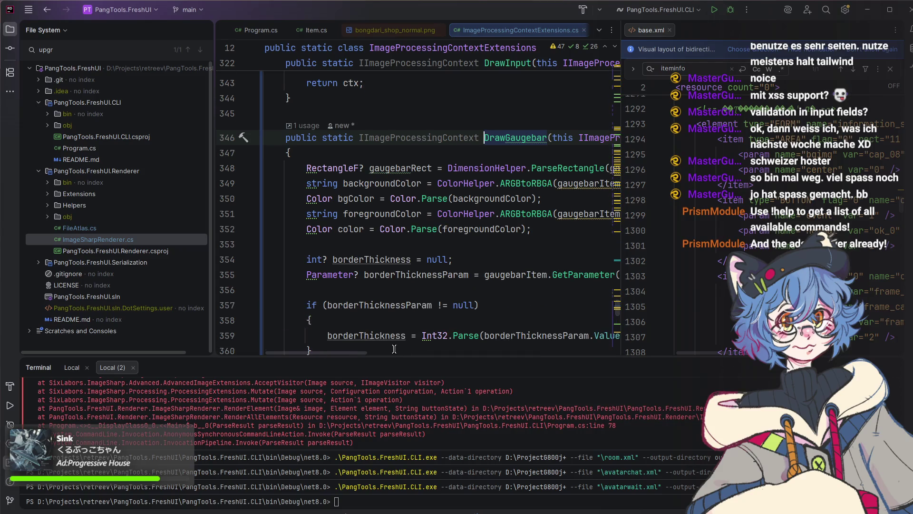
{"action": "scroll", "coordinate": [350, 350], "scroll_direction": "right", "scroll_amount": 2}
{"action": "scroll", "coordinate": [367, 351], "scroll_direction": "right", "scroll_amount": 2}
{"action": "scroll", "coordinate": [390, 350], "scroll_direction": "right", "scroll_amount": 2}
{"action": "scroll", "coordinate": [400, 346], "scroll_direction": "left", "scroll_amount": 4}
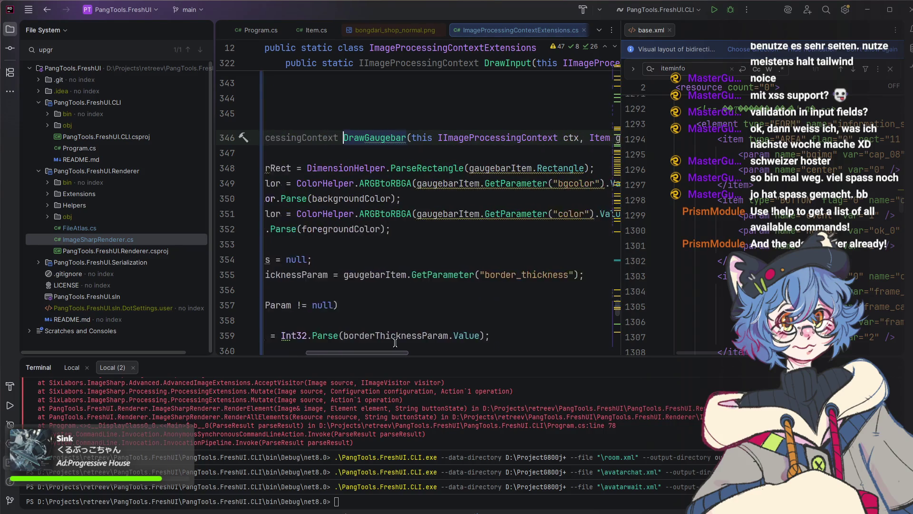
{"action": "scroll", "coordinate": [350, 343], "scroll_direction": "left", "scroll_amount": 2}
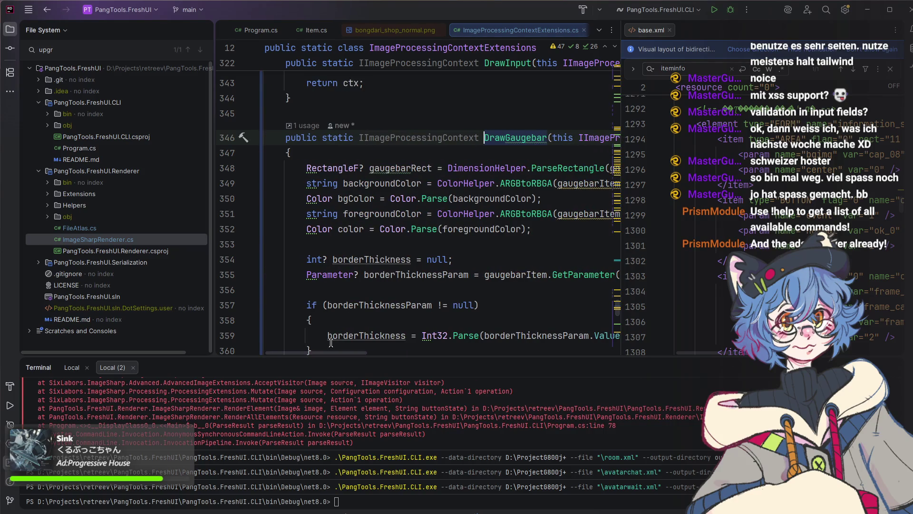
{"action": "scroll", "coordinate": [396, 285], "scroll_direction": "down", "scroll_amount": 3}
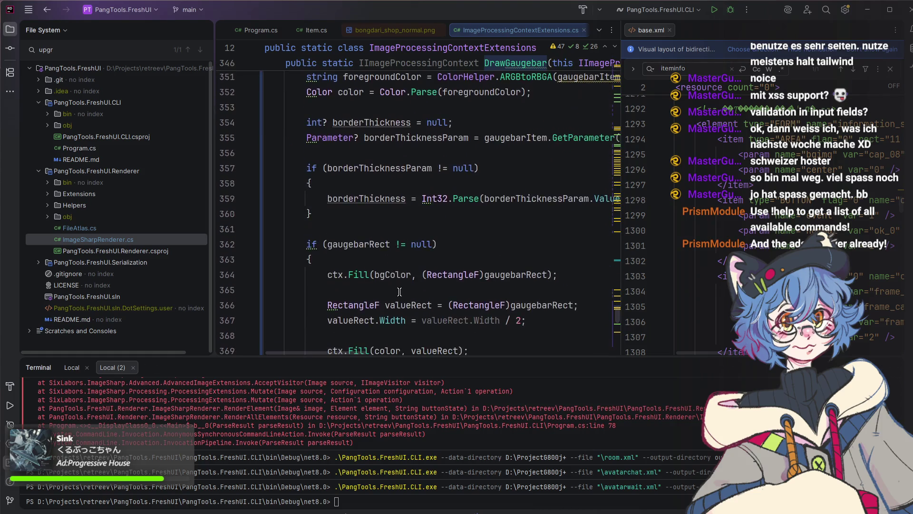
{"action": "scroll", "coordinate": [402, 294], "scroll_direction": "down", "scroll_amount": 2}
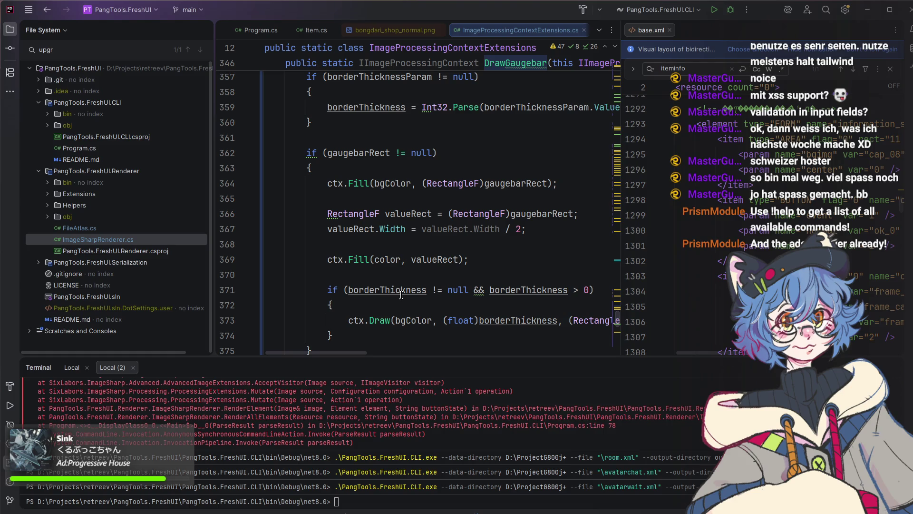
{"action": "scroll", "coordinate": [401, 294], "scroll_direction": "down", "scroll_amount": 2}
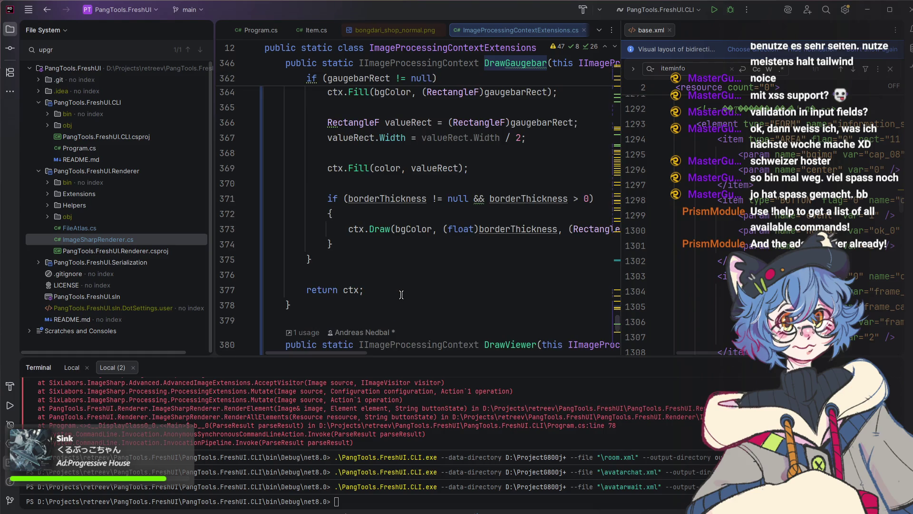
{"action": "scroll", "coordinate": [401, 294], "scroll_direction": "down", "scroll_amount": 2}
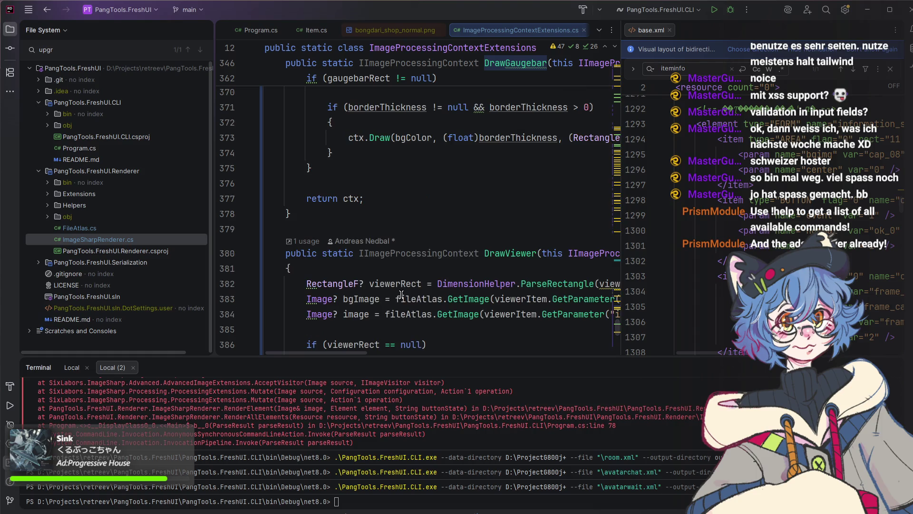
{"action": "scroll", "coordinate": [401, 294], "scroll_direction": "down", "scroll_amount": 2}
{"action": "scroll", "coordinate": [401, 294], "scroll_direction": "up", "scroll_amount": 3}
{"action": "scroll", "coordinate": [402, 294], "scroll_direction": "up", "scroll_amount": 2}
{"action": "scroll", "coordinate": [401, 294], "scroll_direction": "up", "scroll_amount": 1}
{"action": "scroll", "coordinate": [401, 294], "scroll_direction": "up", "scroll_amount": 1}
{"action": "scroll", "coordinate": [401, 294], "scroll_direction": "up", "scroll_amount": 1}
{"action": "scroll", "coordinate": [402, 295], "scroll_direction": "up", "scroll_amount": 2}
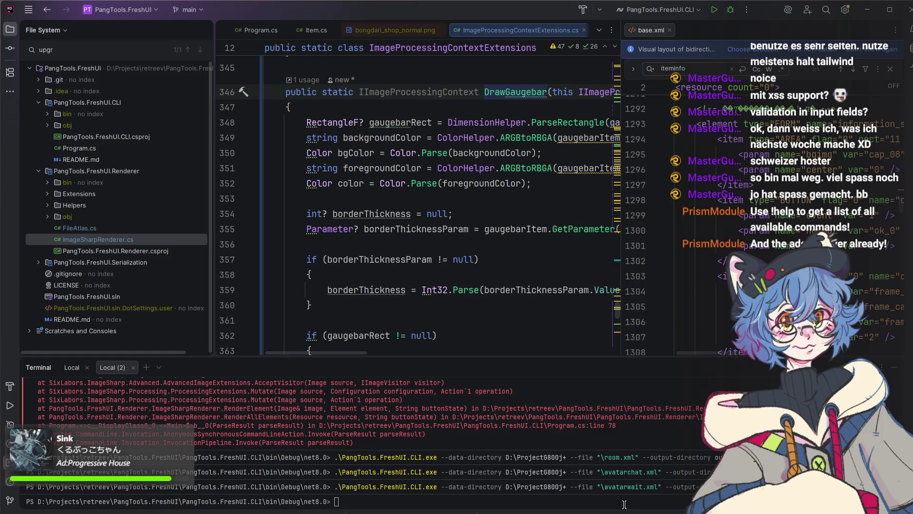
After reading DrawGaugebar, bring Visual Studio Code back to the realmyroom.xml listbox search.
{"action": "key", "text": "alt+Tab"}
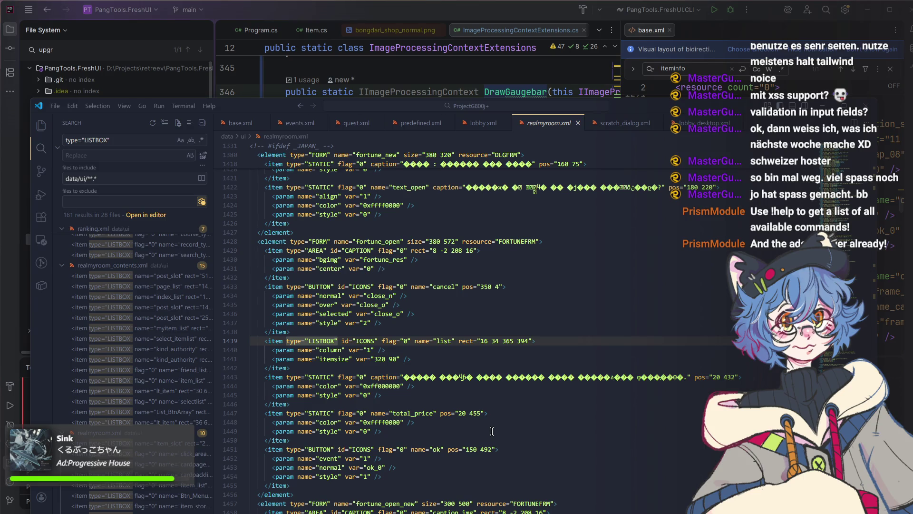
Jump to the fortune_open_new listbox match, then return to the wiki edit page.
{"action": "key", "text": "F4"}
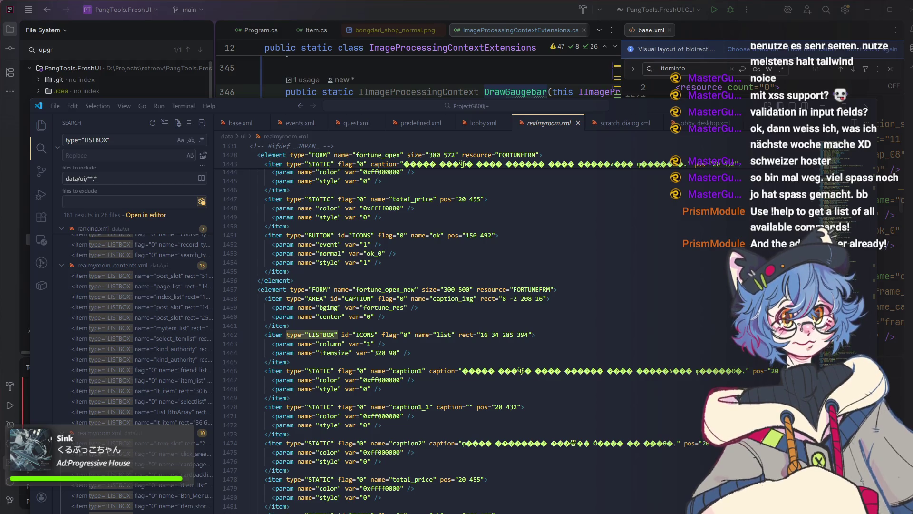
{"action": "key", "text": "alt+Tab"}
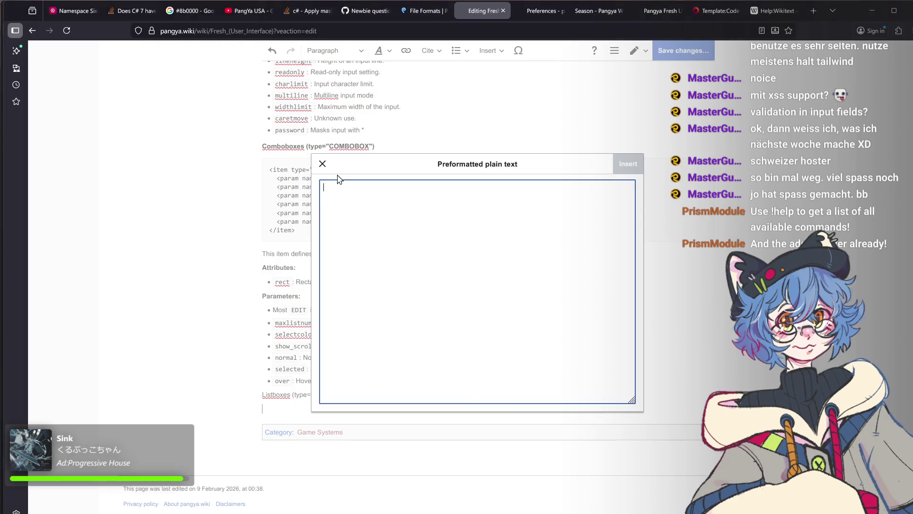
Discard the preformatted-text dialog, delete the unfinished Listboxes lines and start a fresh line after the combobox bullets.
{"action": "left_click", "coordinate": [328, 162]}
{"action": "type", "text": "<pre"}
{"action": "left_click_drag", "start_coordinate": [302, 407], "coordinate": [249, 400]}
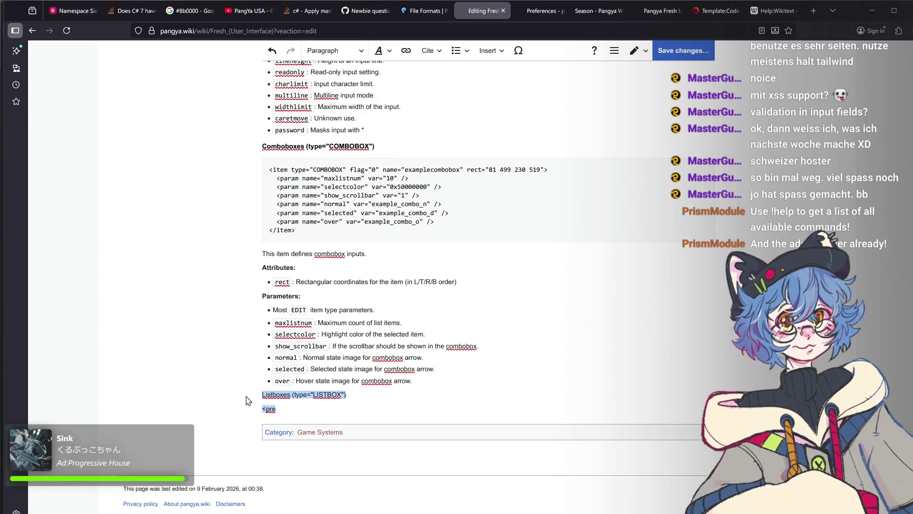
{"action": "key", "text": "BackSpace"}
{"action": "scroll", "coordinate": [347, 329], "scroll_direction": "up", "scroll_amount": 3}
{"action": "scroll", "coordinate": [348, 399], "scroll_direction": "up", "scroll_amount": 3}
{"action": "scroll", "coordinate": [348, 411], "scroll_direction": "up", "scroll_amount": 3}
{"action": "scroll", "coordinate": [348, 411], "scroll_direction": "up", "scroll_amount": 1}
{"action": "scroll", "coordinate": [347, 410], "scroll_direction": "up", "scroll_amount": 3}
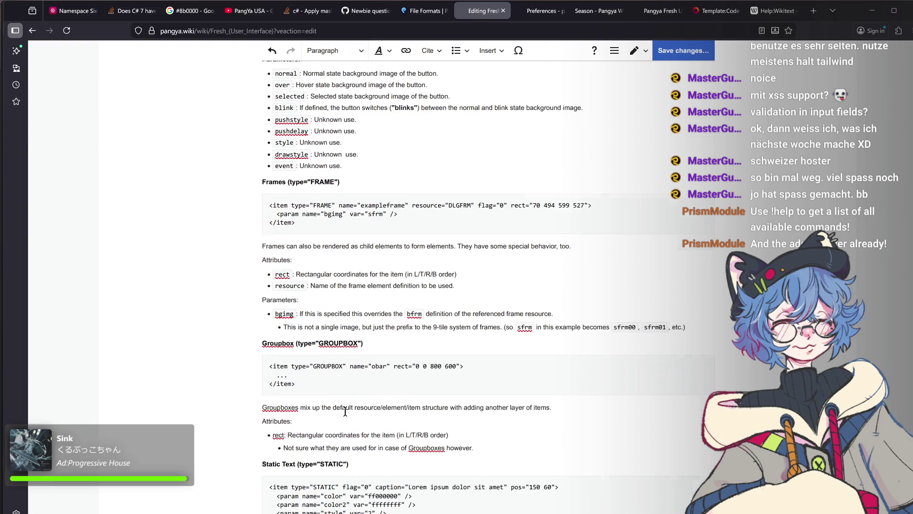
{"action": "scroll", "coordinate": [346, 414], "scroll_direction": "up", "scroll_amount": 3}
{"action": "scroll", "coordinate": [342, 419], "scroll_direction": "up", "scroll_amount": 3}
{"action": "scroll", "coordinate": [342, 419], "scroll_direction": "up", "scroll_amount": 3}
{"action": "scroll", "coordinate": [341, 421], "scroll_direction": "up", "scroll_amount": 3}
{"action": "scroll", "coordinate": [340, 423], "scroll_direction": "up", "scroll_amount": 3}
{"action": "scroll", "coordinate": [340, 425], "scroll_direction": "up", "scroll_amount": 3}
{"action": "scroll", "coordinate": [340, 425], "scroll_direction": "up", "scroll_amount": 2}
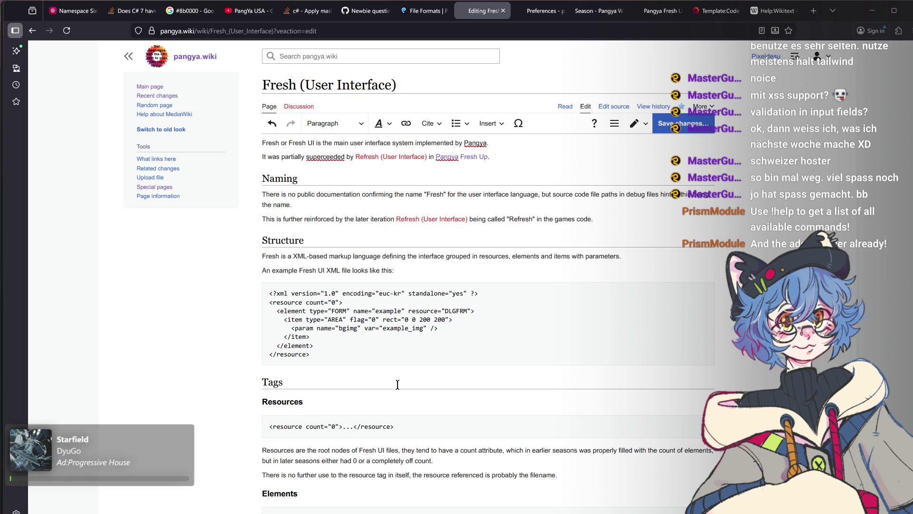
{"action": "scroll", "coordinate": [393, 393], "scroll_direction": "down", "scroll_amount": 1}
{"action": "scroll", "coordinate": [393, 393], "scroll_direction": "down", "scroll_amount": 1}
{"action": "scroll", "coordinate": [391, 396], "scroll_direction": "up", "scroll_amount": 2}
{"action": "scroll", "coordinate": [471, 311], "scroll_direction": "down", "scroll_amount": 3}
{"action": "scroll", "coordinate": [471, 310], "scroll_direction": "down", "scroll_amount": 4}
{"action": "scroll", "coordinate": [470, 308], "scroll_direction": "down", "scroll_amount": 3}
{"action": "scroll", "coordinate": [467, 307], "scroll_direction": "down", "scroll_amount": 5}
{"action": "scroll", "coordinate": [467, 307], "scroll_direction": "down", "scroll_amount": 5}
{"action": "scroll", "coordinate": [468, 307], "scroll_direction": "down", "scroll_amount": 5}
{"action": "scroll", "coordinate": [468, 307], "scroll_direction": "down", "scroll_amount": 4}
{"action": "scroll", "coordinate": [467, 309], "scroll_direction": "down", "scroll_amount": 2}
{"action": "scroll", "coordinate": [468, 309], "scroll_direction": "down", "scroll_amount": 2}
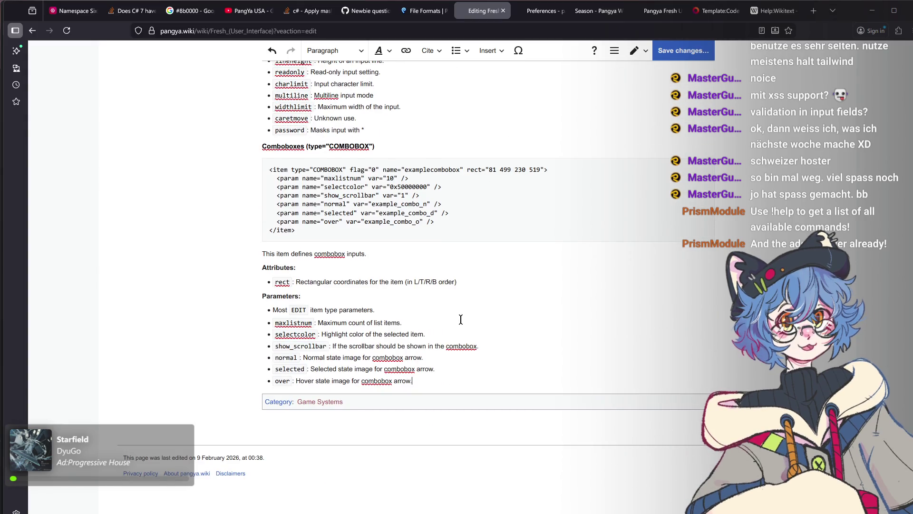
{"action": "key", "text": "Return"}
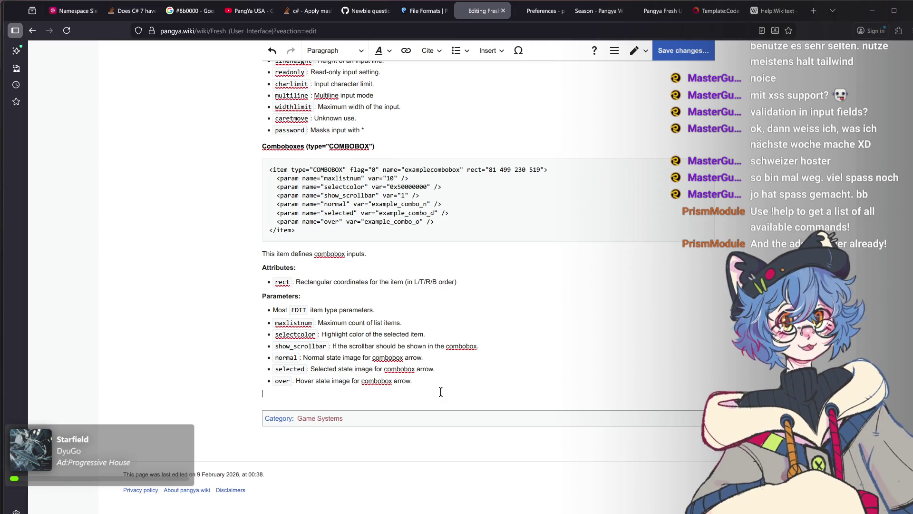
{"action": "type", "text": "Listboxes (type="}
{"action": "type", "text": "\"LIS"}
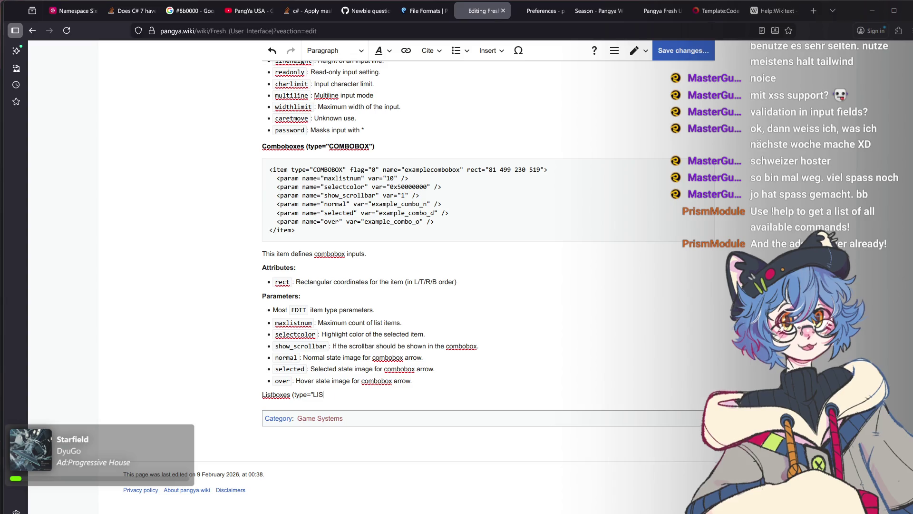
{"action": "type", "text": "TBOX\")"}
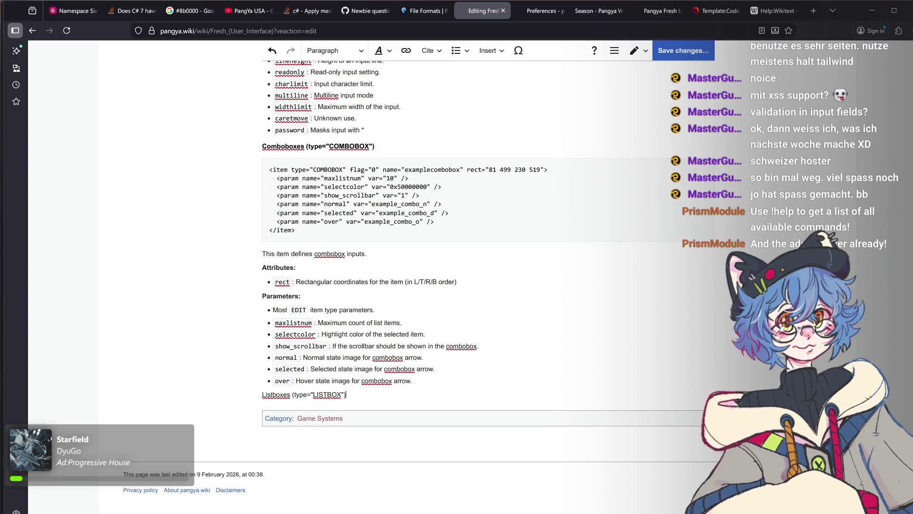
Add Listboxes and Gaugebar headings, each followed by a TODO line.
{"action": "key", "text": "Return"}
{"action": "type", "text": "TODO"}
{"action": "key", "text": "Return"}
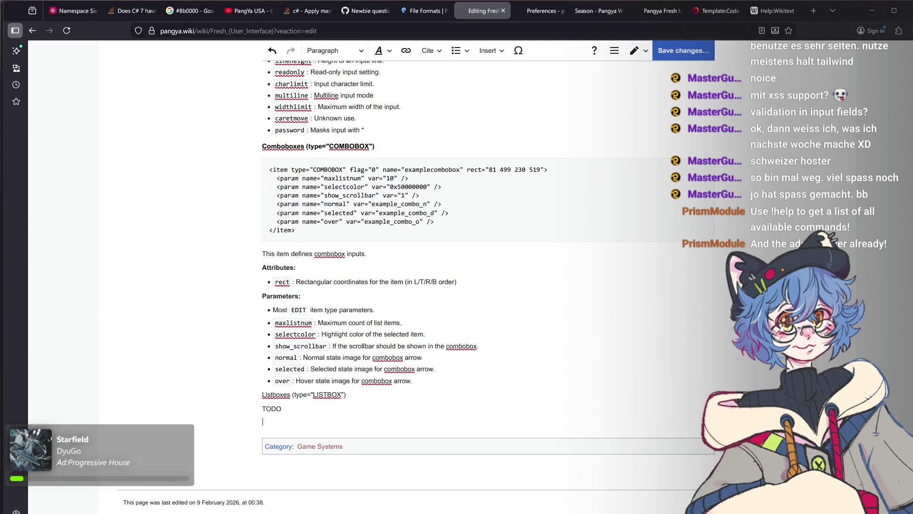
{"action": "type", "text": "Gaugebar (type="}
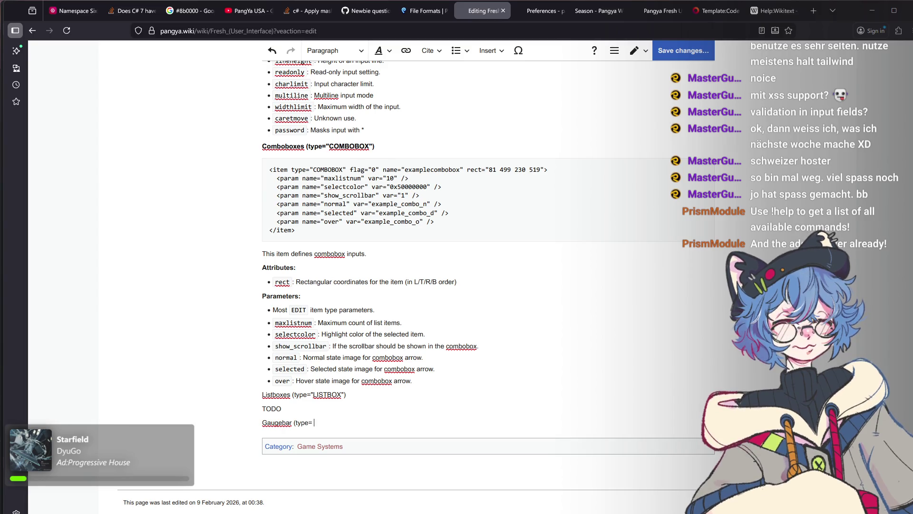
{"action": "type", "text": "\"GAUGEBAR\")"}
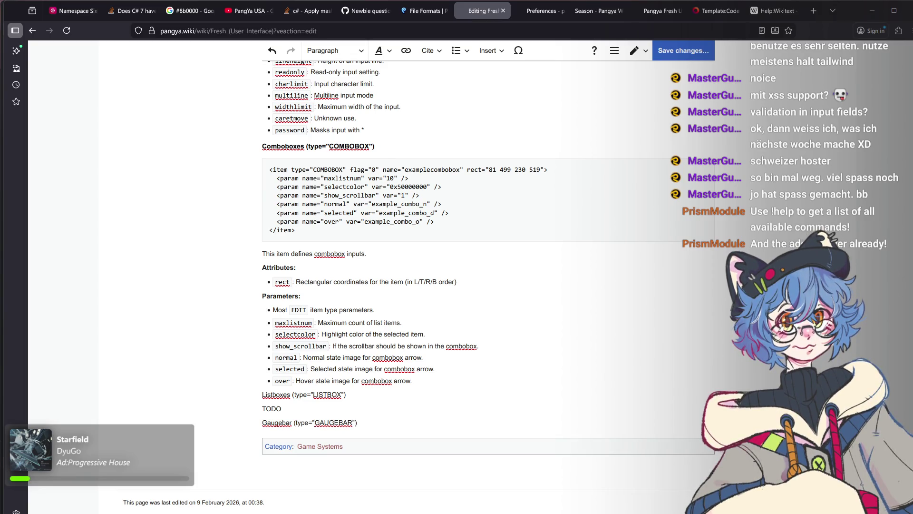
{"action": "key", "text": "Return"}
{"action": "type", "text": "TODO"}
{"action": "key", "text": "Return"}
{"action": "type", "text": "G"}
{"action": "key", "text": "BackSpace"}
{"action": "type", "text": "Extended Gaugebar (type=\"GAUGEBAR"}
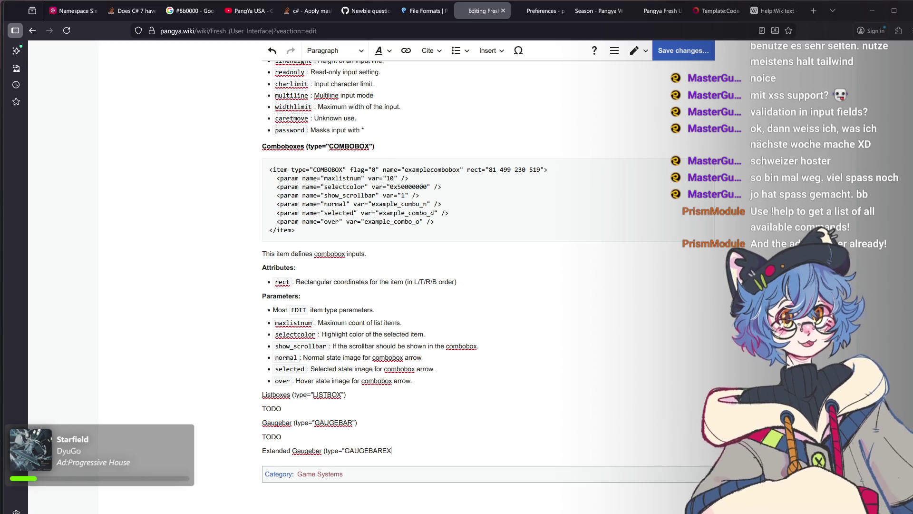
{"action": "type", "text": "EX\")"}
Add Extended Gaugebar and Image Gaugebar (GAUGEBARIMAGE) headings with TODO lines, then switch to Rider.
{"action": "key", "text": "Return"}
{"action": "type", "text": "TODO"}
{"action": "key", "text": "Return"}
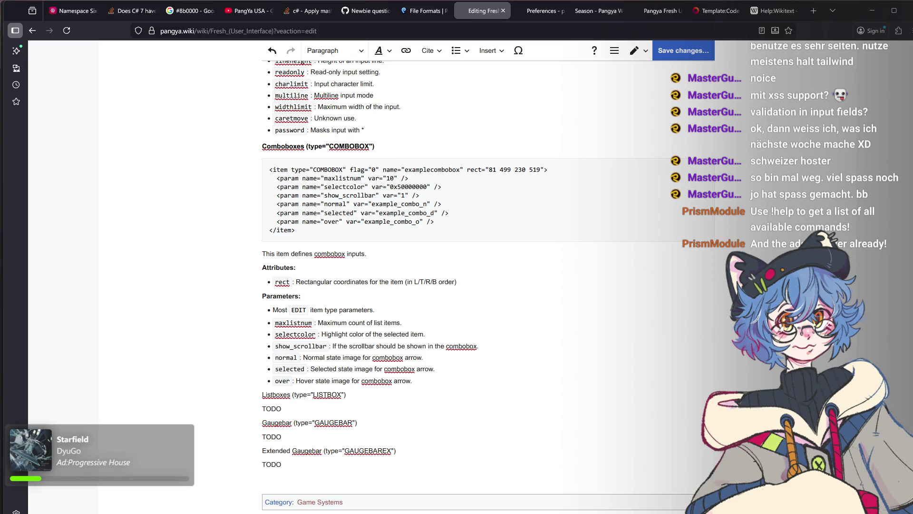
{"action": "type", "text": "Image Gaugebar "}
{"action": "type", "text": "type=\"GAUGEBAR"}
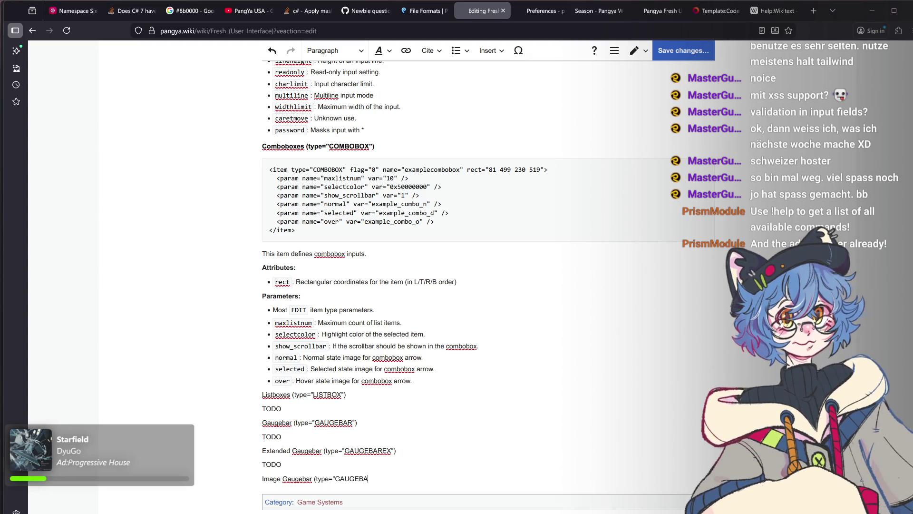
{"action": "type", "text": "IMAGE"}
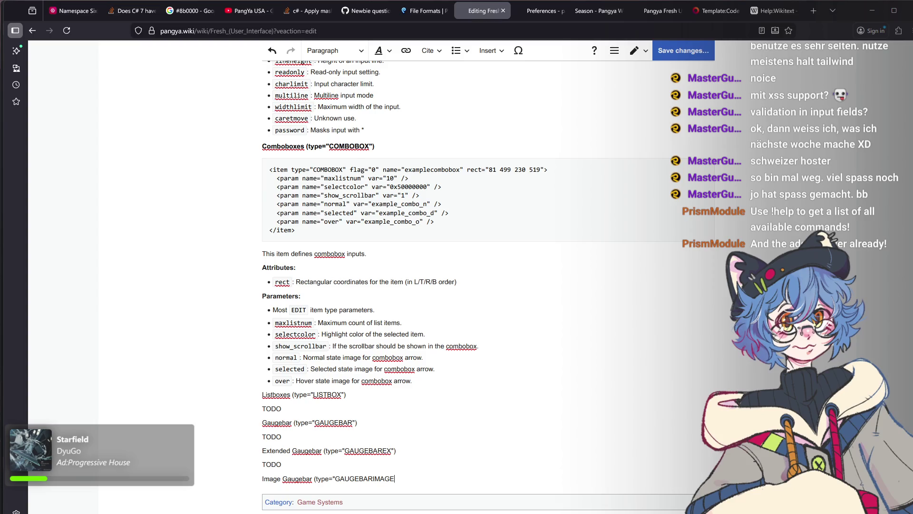
{"action": "type", "text": "\")"}
{"action": "key", "text": "Return"}
{"action": "type", "text": "TODO"}
{"action": "key", "text": "Return"}
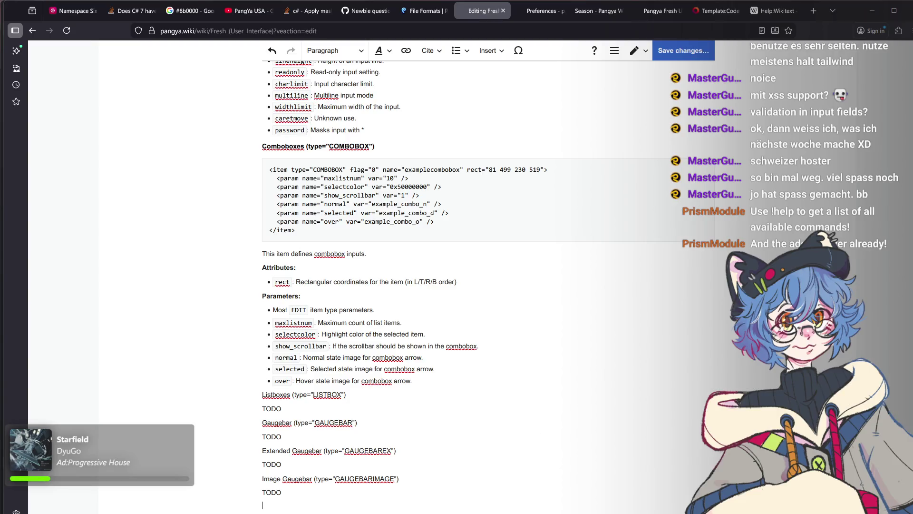
{"action": "key", "text": "alt+Tab"}
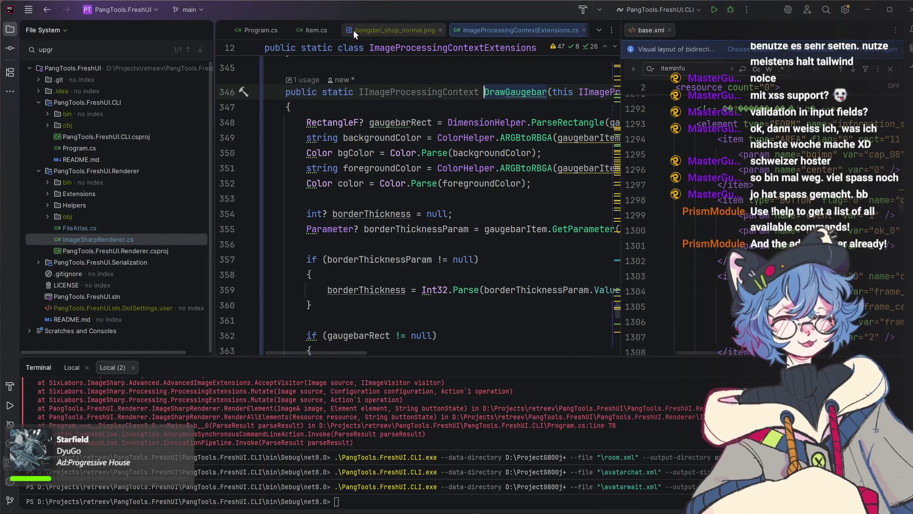
Open ImageSharpRenderer.cs at the GAUGEBAR/VIEWER cases, then return to the VS Code XML search.
{"action": "double_click", "coordinate": [92, 239]}
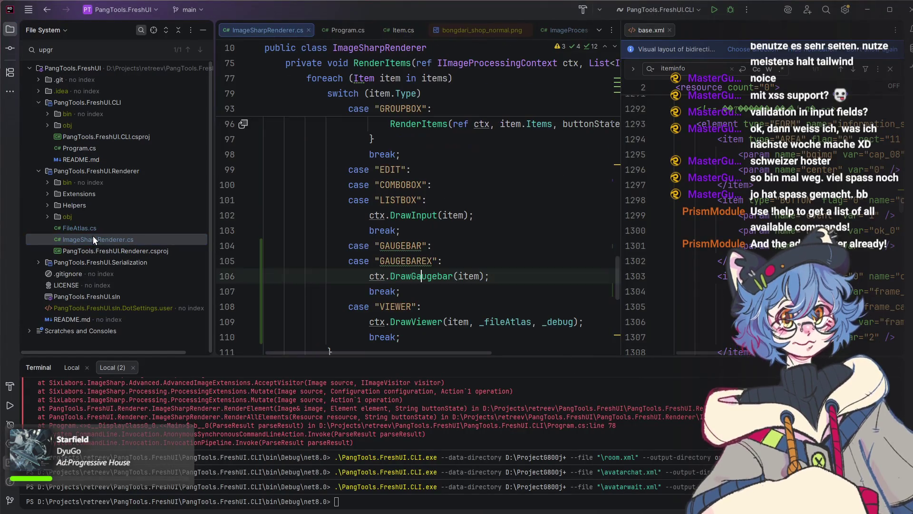
{"action": "scroll", "coordinate": [414, 244], "scroll_direction": "down", "scroll_amount": 3}
{"action": "scroll", "coordinate": [415, 244], "scroll_direction": "up", "scroll_amount": 2}
{"action": "scroll", "coordinate": [413, 244], "scroll_direction": "down", "scroll_amount": 1}
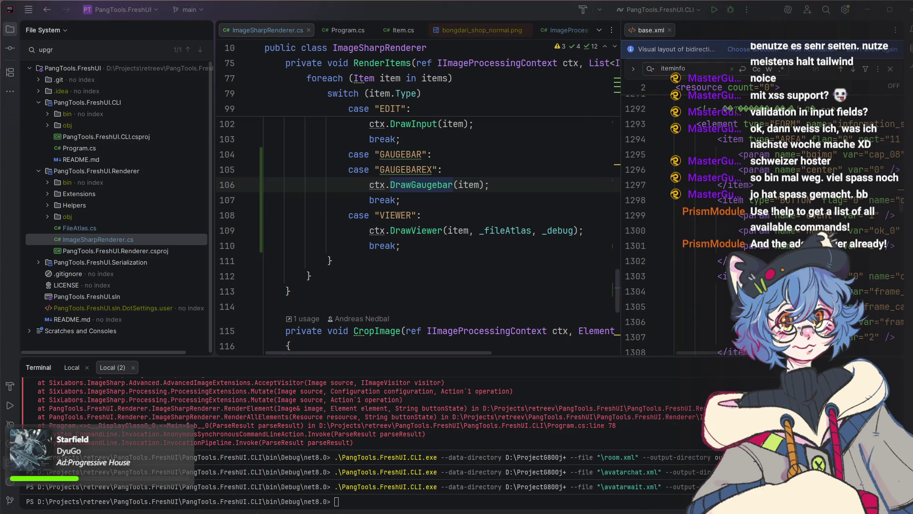
{"action": "key", "text": "alt+Tab"}
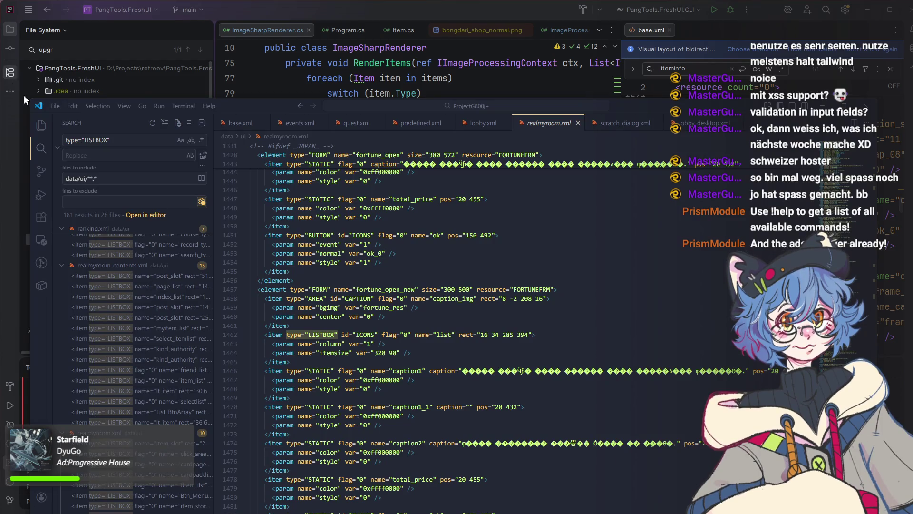
Search type="TABBUTTON" and review the matches in myroom, realmyroom, room (gametype) and shop (tab_sub).
{"action": "double_click", "coordinate": [93, 141]}
{"action": "type", "text": "TABBUTTON"}
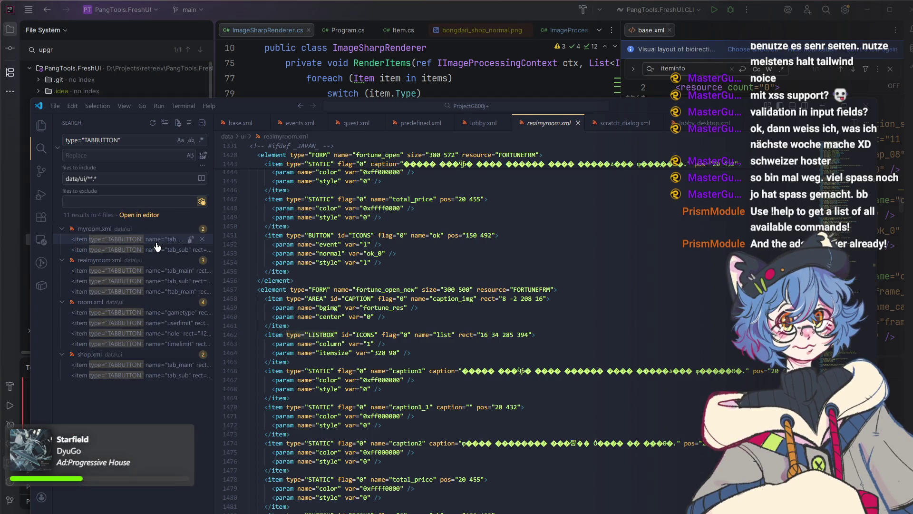
{"action": "left_click", "coordinate": [156, 246]}
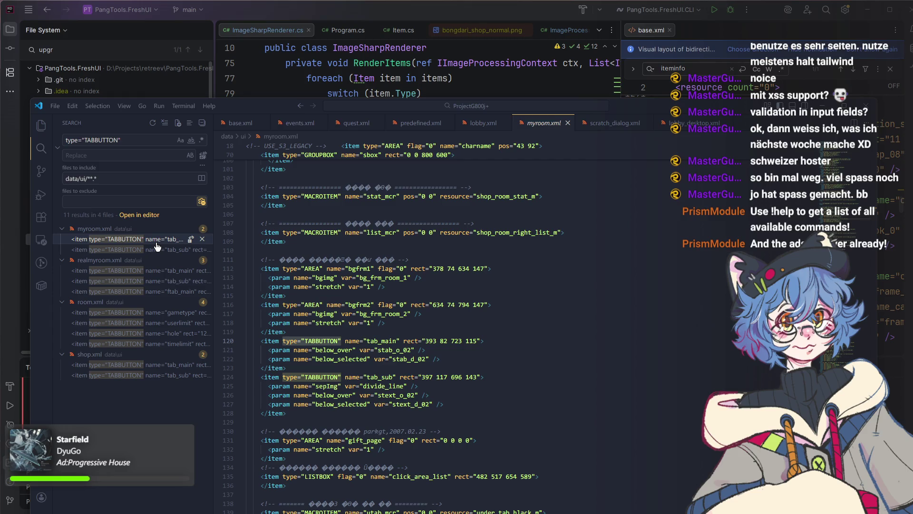
{"action": "mouse_move", "coordinate": [144, 271]}
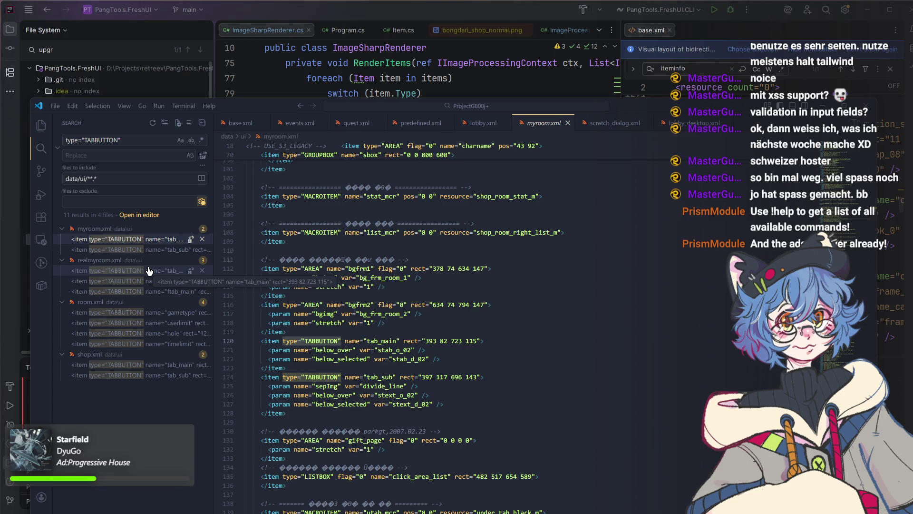
{"action": "left_click", "coordinate": [147, 271]}
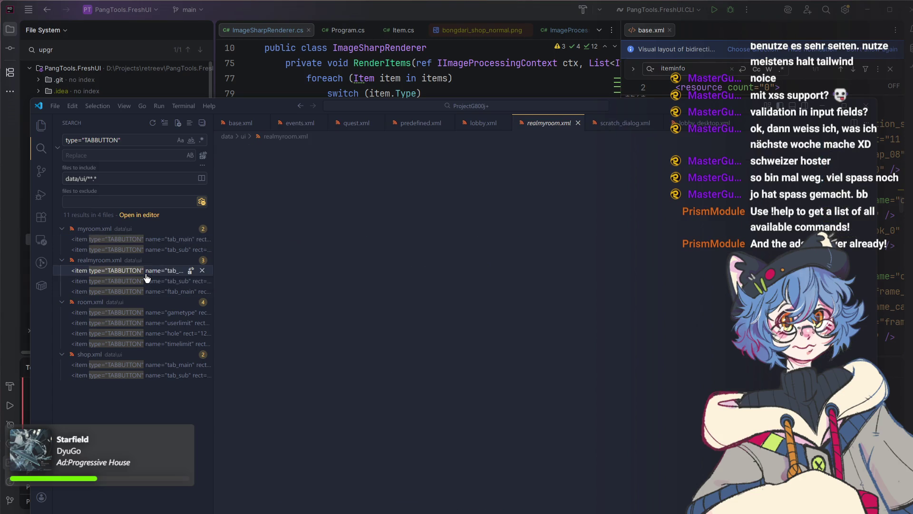
{"action": "left_click", "coordinate": [136, 314]}
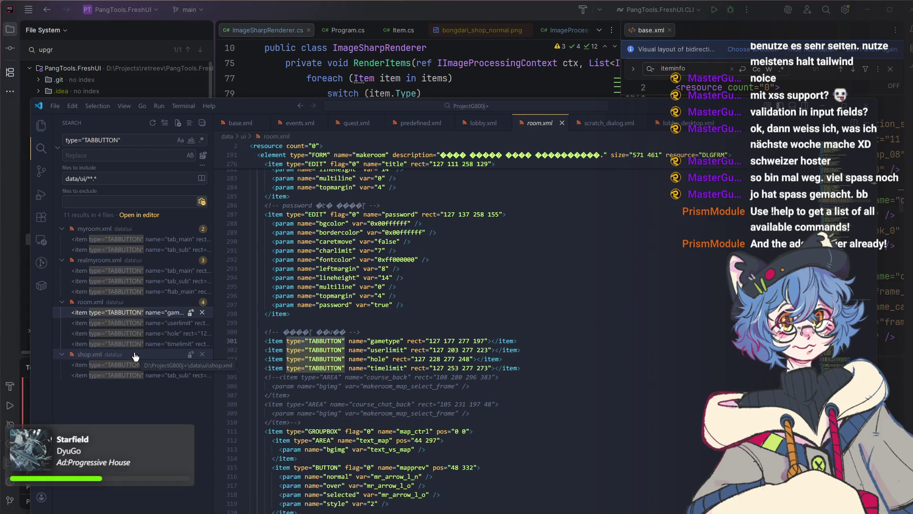
{"action": "left_click", "coordinate": [131, 375]}
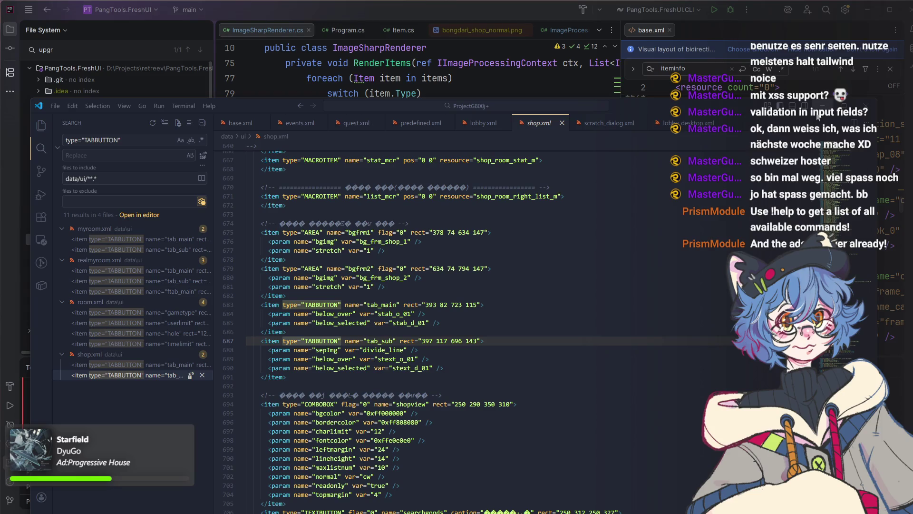
{"action": "left_click", "coordinate": [821, 104]}
{"action": "mouse_move", "coordinate": [550, 499]}
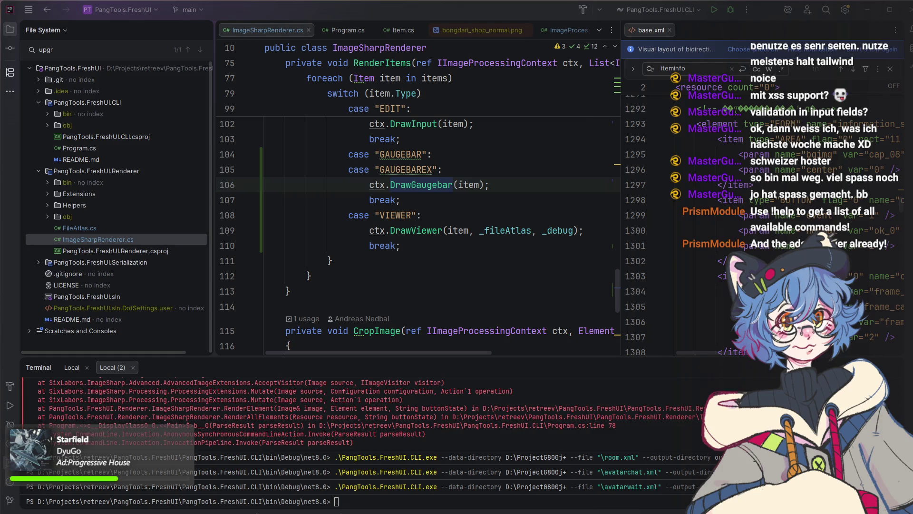
Check the wiki's Listboxes through Image Gaugebar TODO sections, then return to the TABBUTTON search.
{"action": "key", "text": "alt+Tab"}
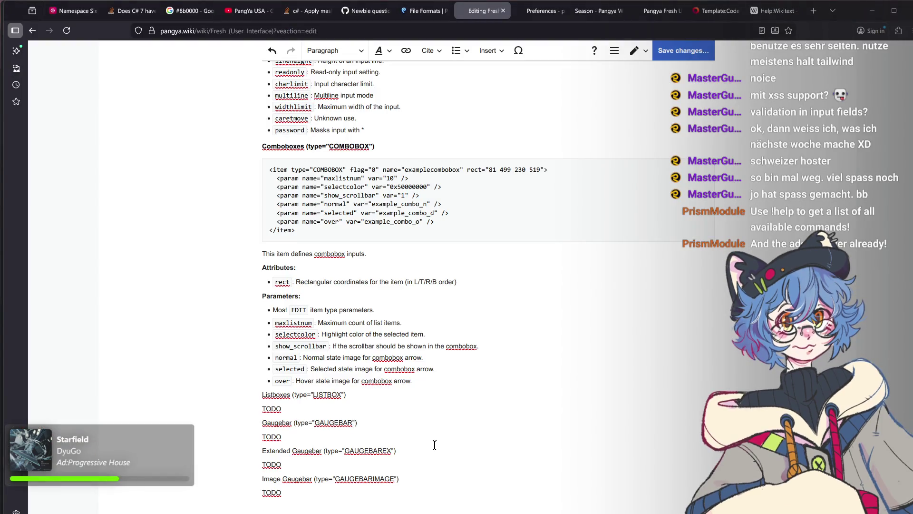
{"action": "scroll", "coordinate": [431, 441], "scroll_direction": "down", "scroll_amount": 2}
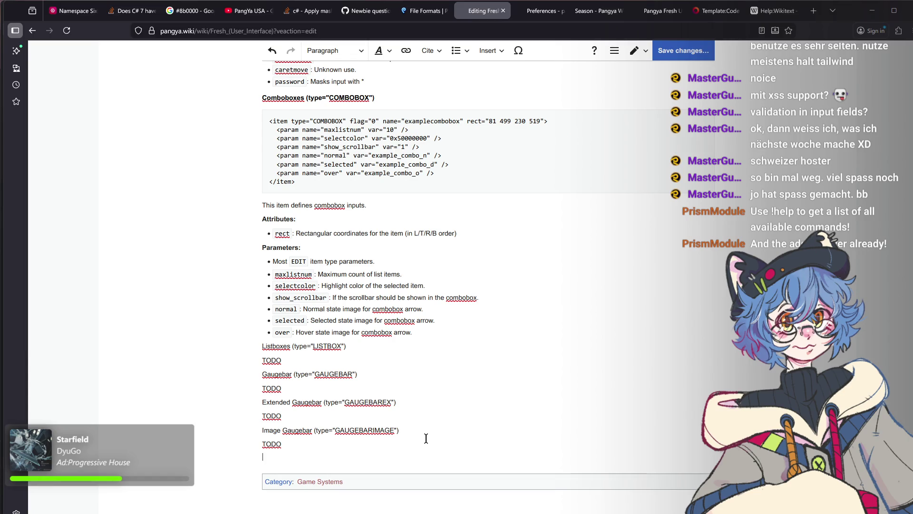
{"action": "key", "text": "alt+Tab"}
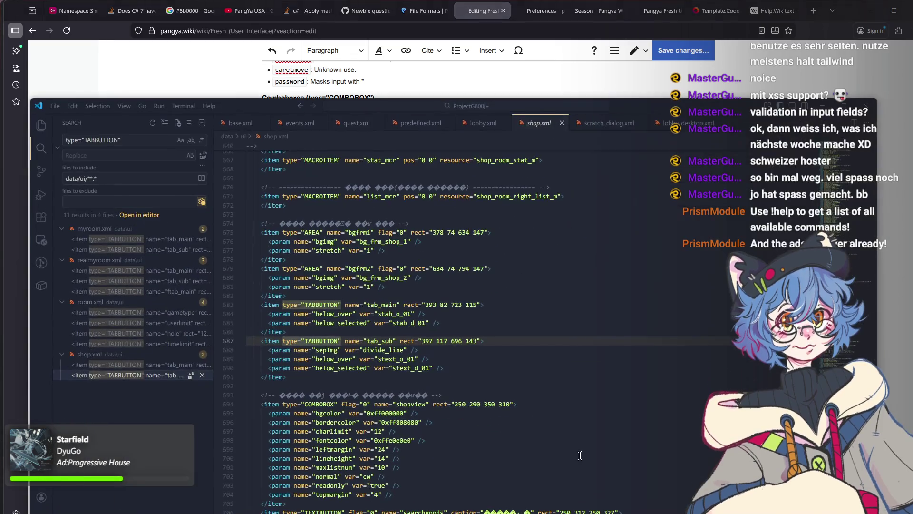
Step through the TEXTBUTTON matches in base.xml, bongdarishop.xml, ranking.xml and realmyroom_contents.xml.
{"action": "double_click", "coordinate": [105, 140]}
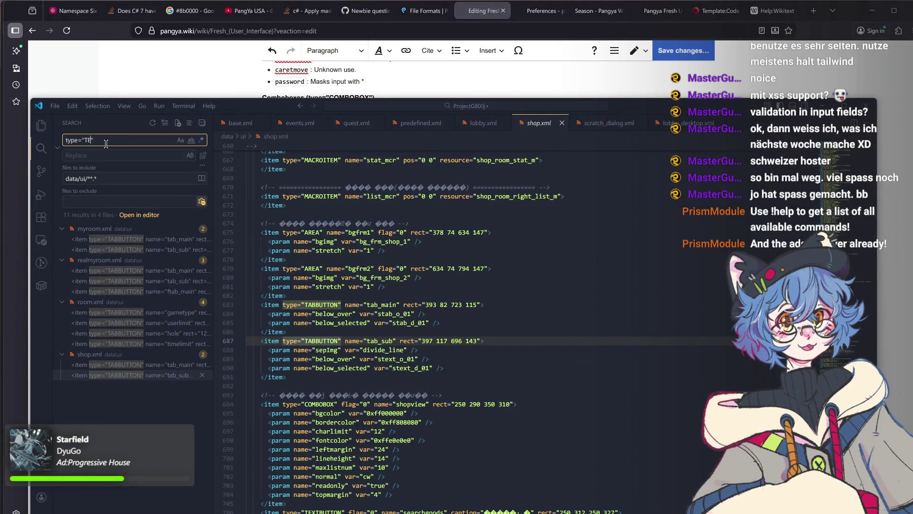
{"action": "type", "text": "TEXTBUTTON"}
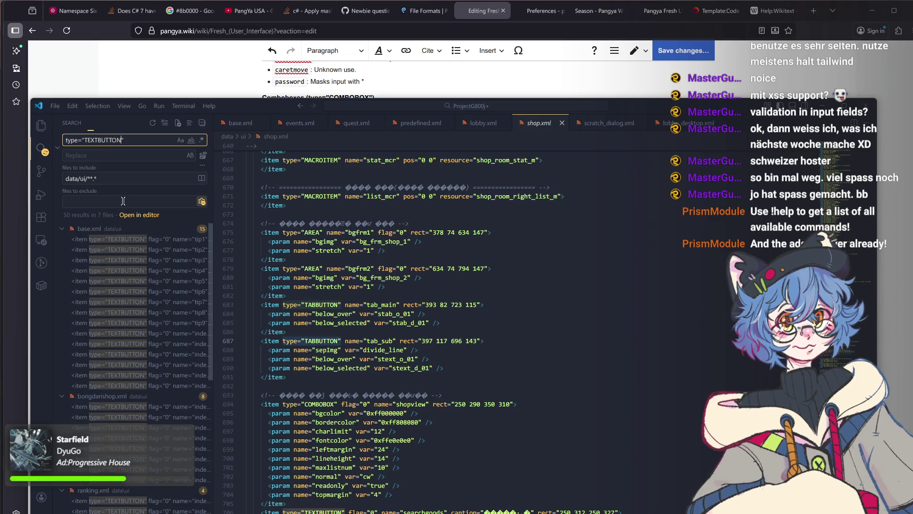
{"action": "left_click", "coordinate": [138, 249]}
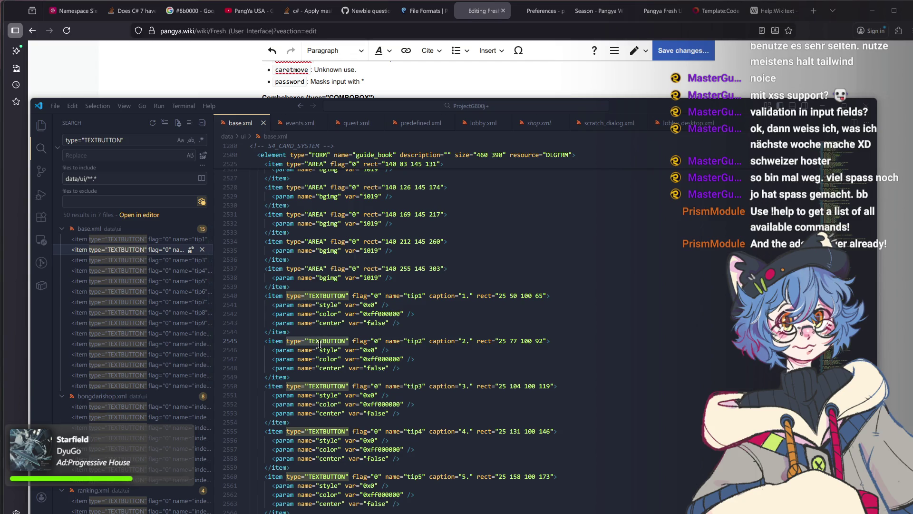
{"action": "scroll", "coordinate": [328, 345], "scroll_direction": "down", "scroll_amount": 2}
{"action": "scroll", "coordinate": [328, 345], "scroll_direction": "down", "scroll_amount": 2}
{"action": "scroll", "coordinate": [330, 343], "scroll_direction": "down", "scroll_amount": 3}
{"action": "scroll", "coordinate": [332, 341], "scroll_direction": "down", "scroll_amount": 2}
{"action": "scroll", "coordinate": [332, 341], "scroll_direction": "down", "scroll_amount": 1}
{"action": "scroll", "coordinate": [332, 342], "scroll_direction": "down", "scroll_amount": 1}
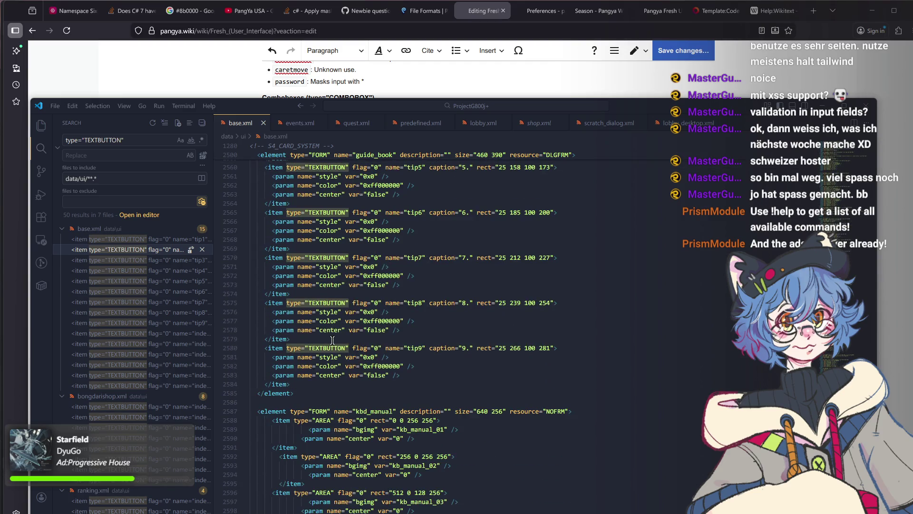
{"action": "scroll", "coordinate": [332, 341], "scroll_direction": "down", "scroll_amount": 1}
{"action": "scroll", "coordinate": [332, 342], "scroll_direction": "down", "scroll_amount": 1}
{"action": "scroll", "coordinate": [332, 342], "scroll_direction": "down", "scroll_amount": 3}
{"action": "scroll", "coordinate": [332, 341], "scroll_direction": "down", "scroll_amount": 1}
{"action": "scroll", "coordinate": [331, 342], "scroll_direction": "down", "scroll_amount": 1}
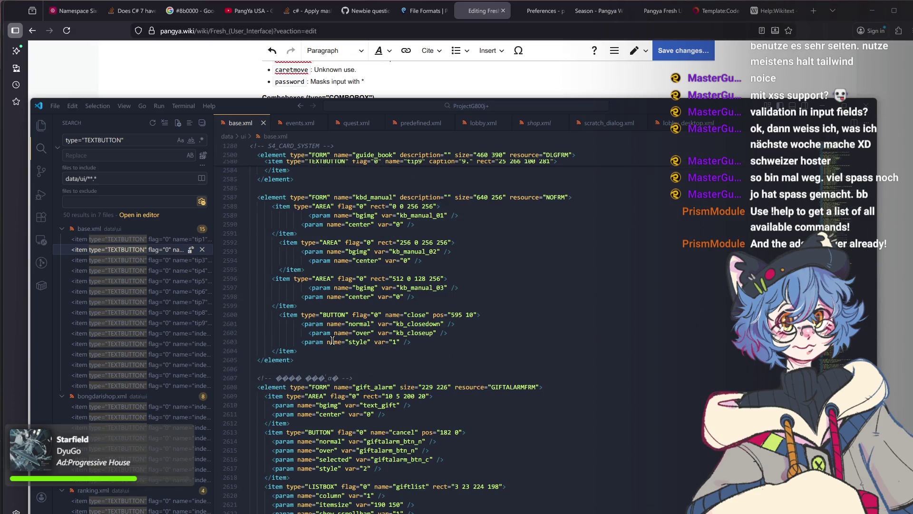
{"action": "left_click", "coordinate": [107, 338]}
{"action": "left_click", "coordinate": [129, 439]}
{"action": "scroll", "coordinate": [129, 444], "scroll_direction": "down", "scroll_amount": 2}
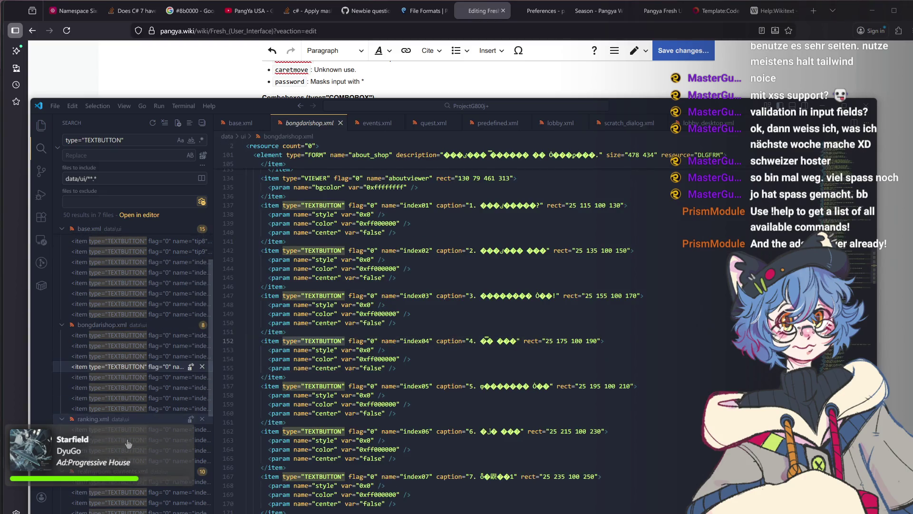
{"action": "left_click", "coordinate": [133, 397]}
{"action": "scroll", "coordinate": [132, 402], "scroll_direction": "down", "scroll_amount": 2}
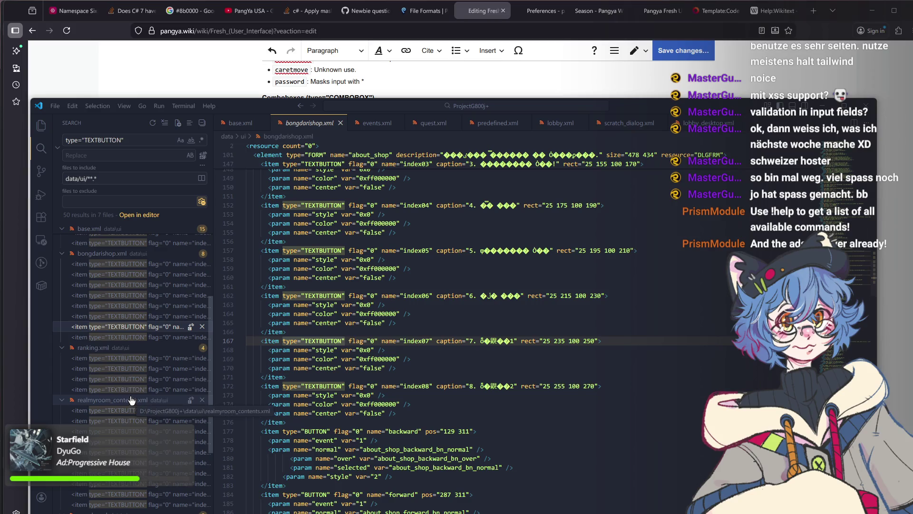
{"action": "left_click", "coordinate": [129, 379]}
{"action": "left_click", "coordinate": [127, 431]}
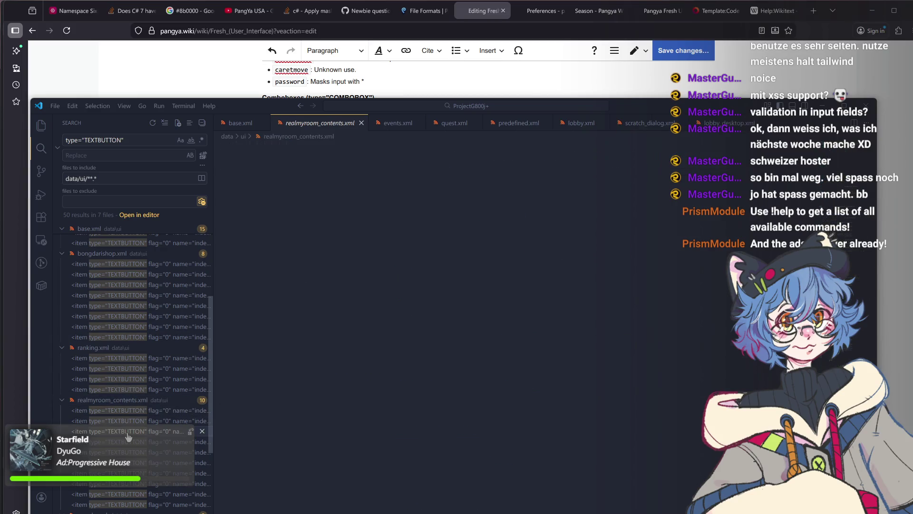
{"action": "left_click", "coordinate": [147, 463]}
{"action": "scroll", "coordinate": [147, 468], "scroll_direction": "down", "scroll_amount": 2}
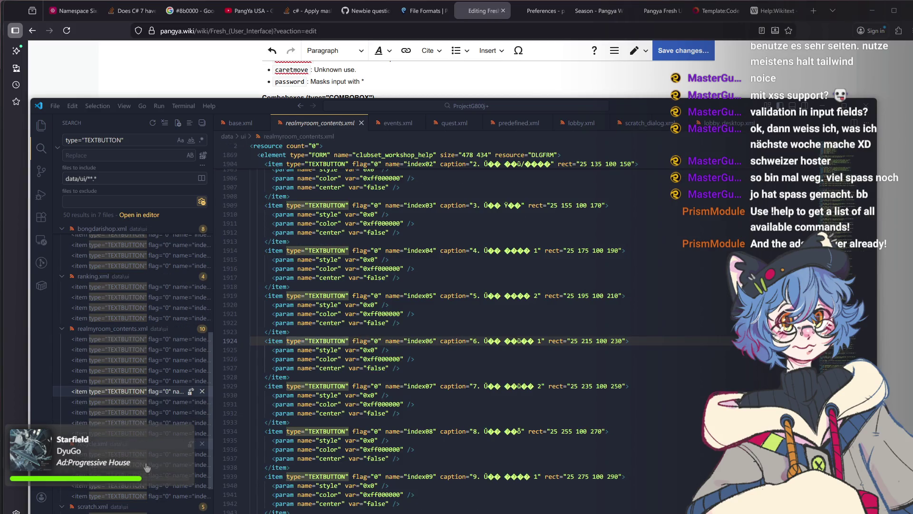
{"action": "left_click", "coordinate": [144, 433]}
{"action": "scroll", "coordinate": [143, 433], "scroll_direction": "down", "scroll_amount": 1}
{"action": "scroll", "coordinate": [142, 432], "scroll_direction": "down", "scroll_amount": 1}
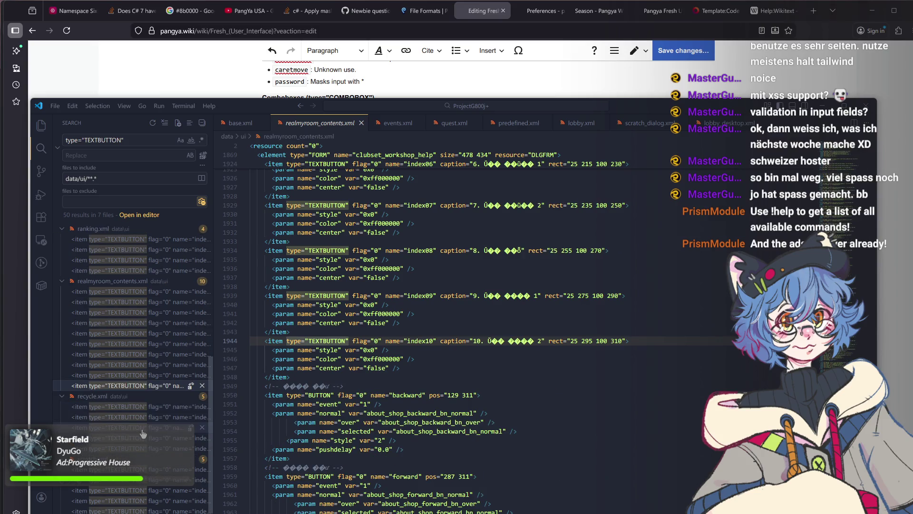
Review the TEXTBUTTON matches in recycle.xml, scratch.xml and shop.xml, then return to the wiki editor.
{"action": "left_click", "coordinate": [143, 433]}
{"action": "scroll", "coordinate": [143, 433], "scroll_direction": "down", "scroll_amount": 1}
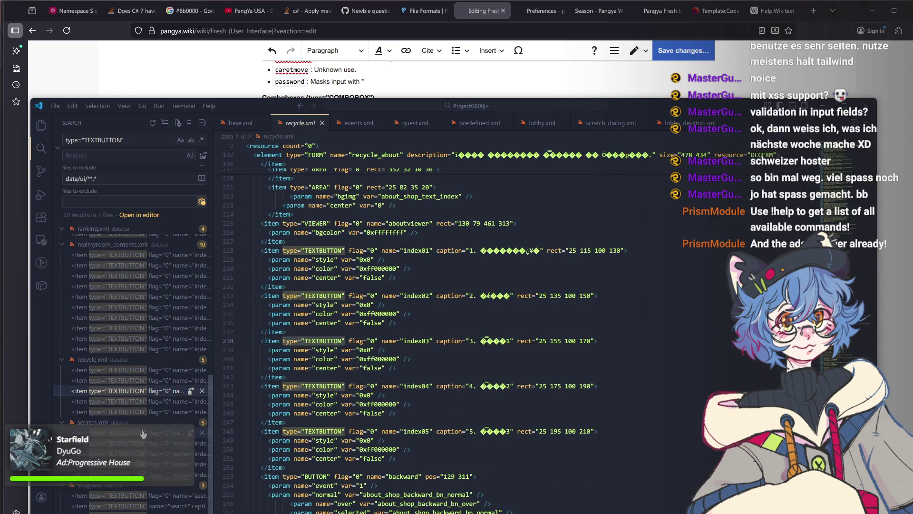
{"action": "left_click", "coordinate": [137, 465]}
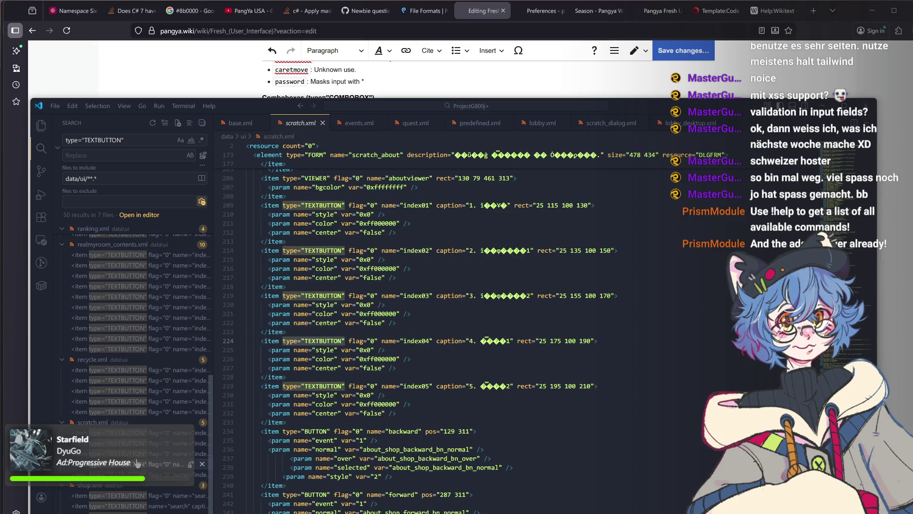
{"action": "left_click", "coordinate": [134, 506]}
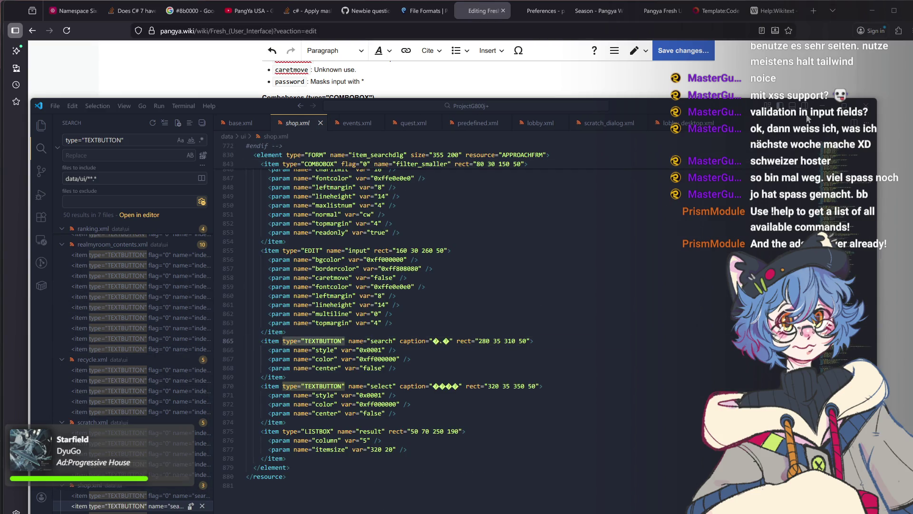
{"action": "key", "text": "alt+Tab"}
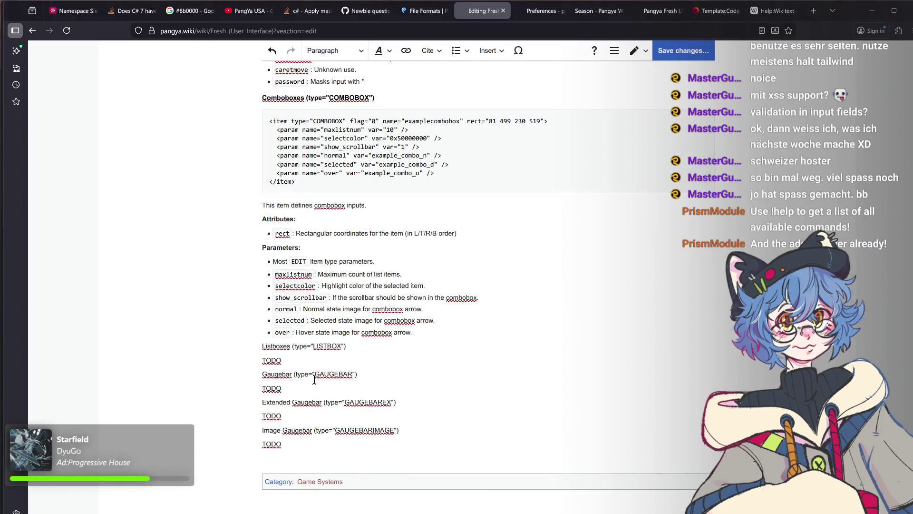
{"action": "type", "text": "Text Button"}
Pluralise the three Gaugebar lines to Gaugebars and add a Text Buttons entry followed by TODO.
{"action": "left_click", "coordinate": [292, 372]}
{"action": "type", "text": "s"}
{"action": "left_click", "coordinate": [323, 403]}
{"action": "type", "text": "s"}
{"action": "left_click", "coordinate": [311, 431]}
{"action": "type", "text": "s"}
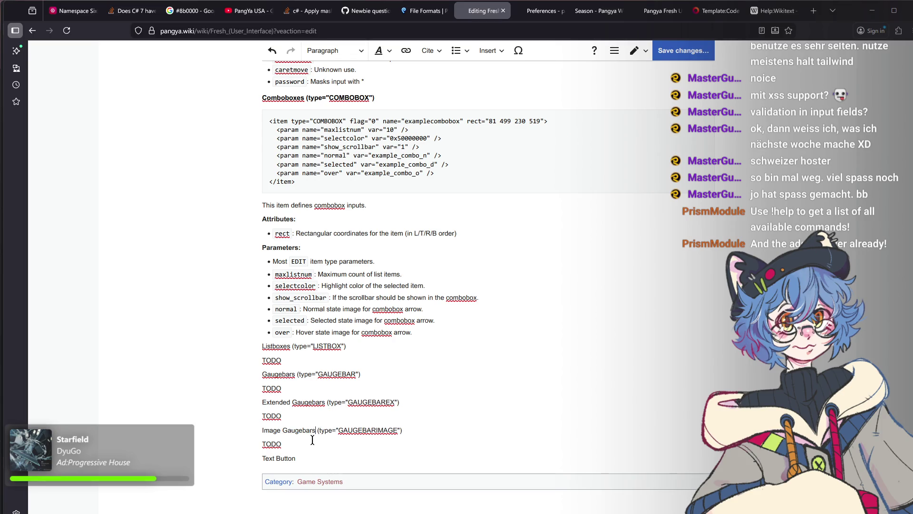
{"action": "type", "text": "s"}
{"action": "key", "text": "Return"}
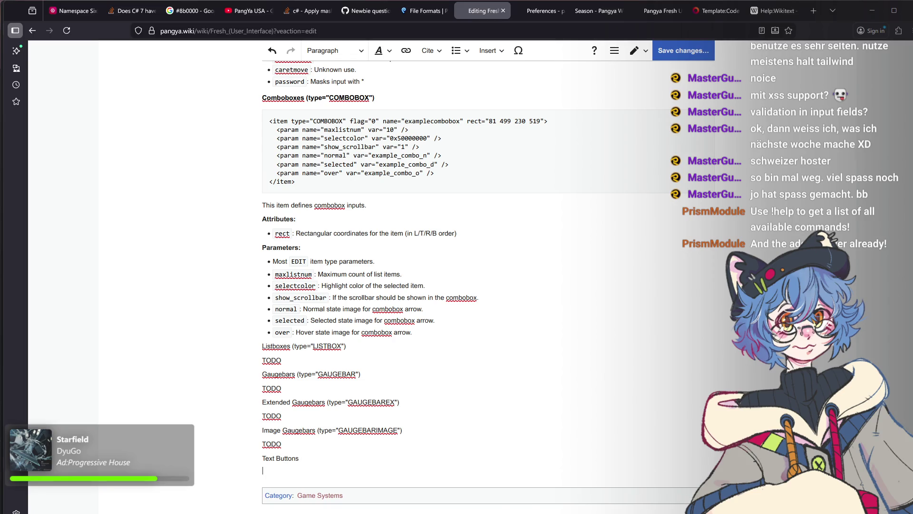
{"action": "type", "text": "TOD"}
{"action": "key", "text": "Return"}
{"action": "type", "text": "Tab Buttons"}
Copy (type="TEXTBUTTON") onto the Tab Buttons line and change it to TABBUTTON.
{"action": "left_click", "coordinate": [313, 458]}
{"action": "type", "text": "("}
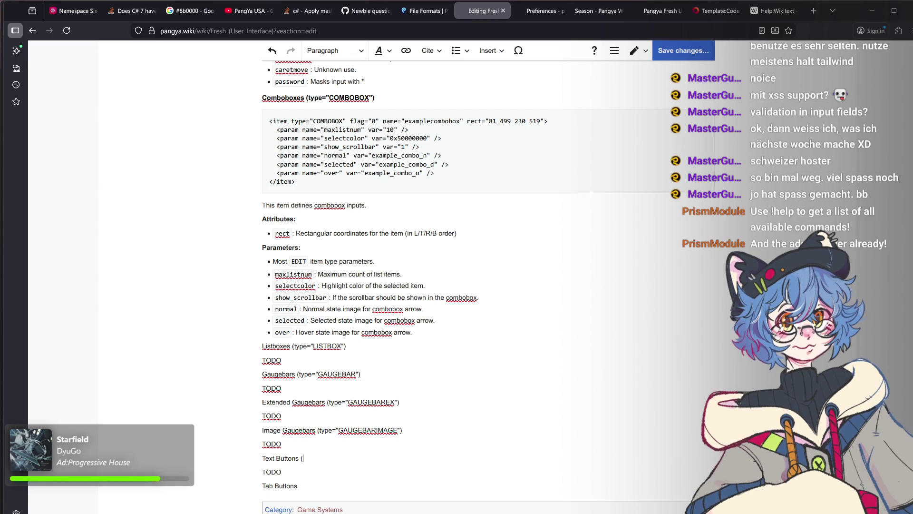
{"action": "type", "text": "type=\"TEXT"}
{"action": "type", "text": "BUTTON"}
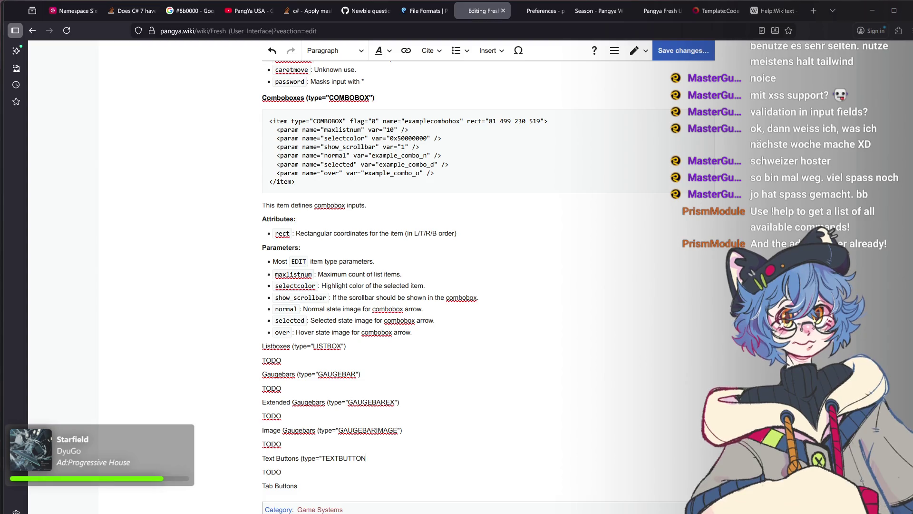
{"action": "type", "text": "\")"}
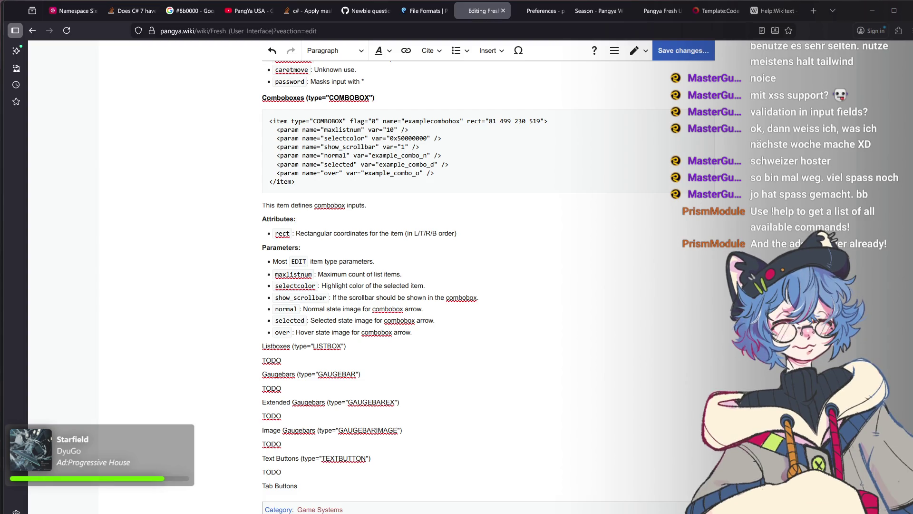
{"action": "left_click_drag", "start_coordinate": [372, 458], "coordinate": [301, 459]}
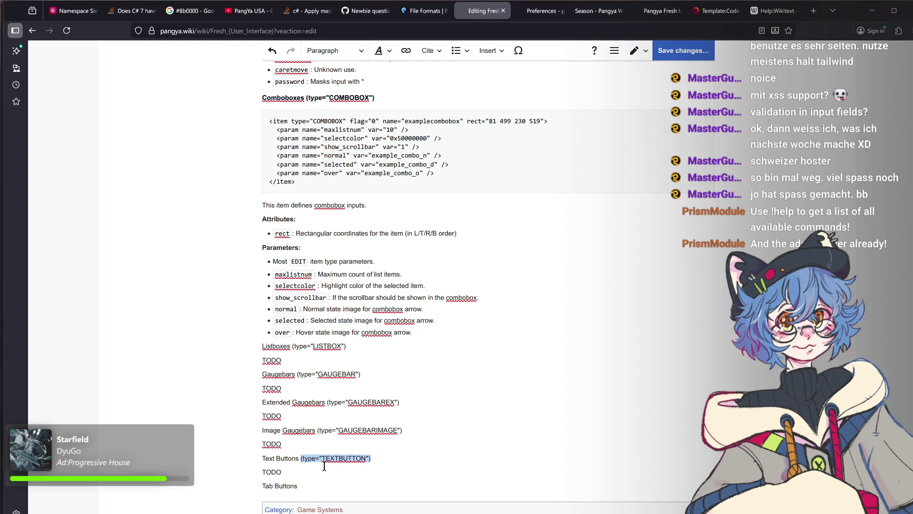
{"action": "key", "text": "ctrl+c"}
{"action": "left_click", "coordinate": [318, 485]}
{"action": "key", "text": "ctrl+v"}
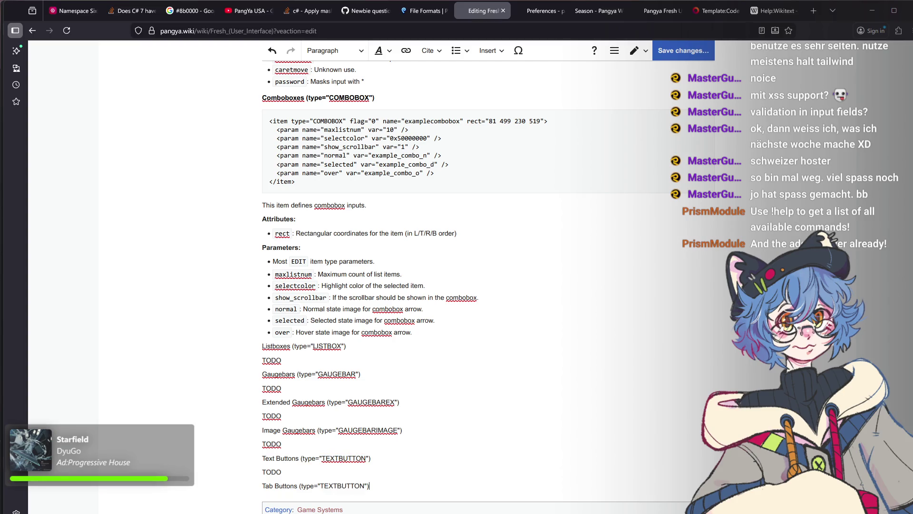
{"action": "double_click", "coordinate": [330, 485]}
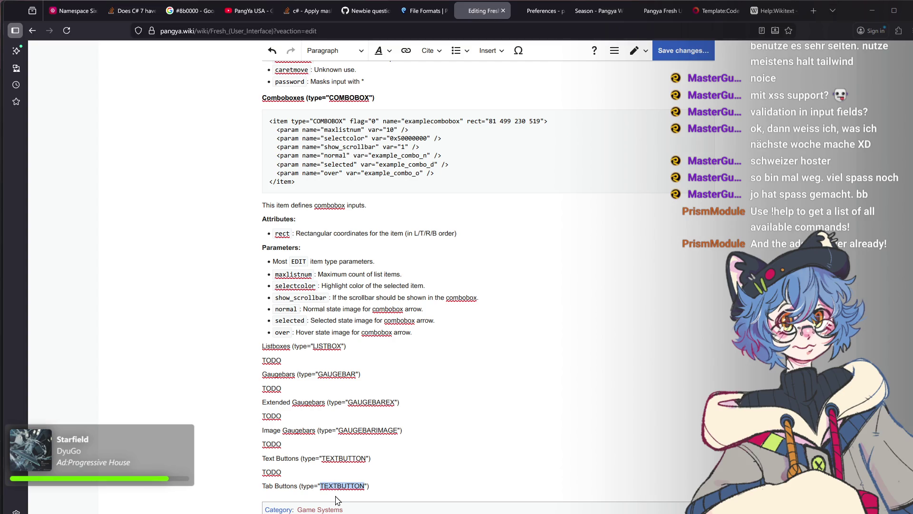
{"action": "type", "text": "VIE"}
{"action": "key", "text": "BackSpace"}
{"action": "key", "text": "BackSpace"}
{"action": "key", "text": "BackSpace"}
{"action": "type", "text": "BUTTON"}
Add TODO under Tab Buttons and a Viewers (type="VIEWER") entry followed by TODO.
{"action": "key", "text": "End"}
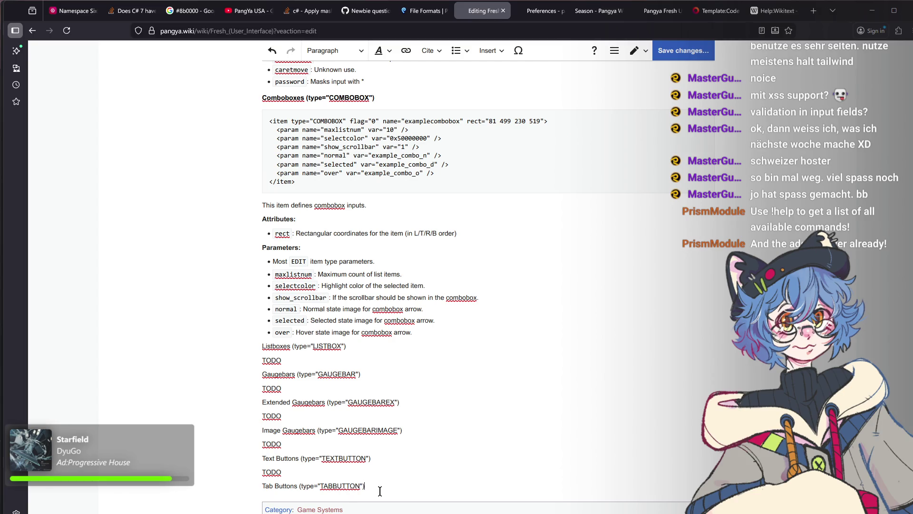
{"action": "key", "text": "Return"}
{"action": "type", "text": "TOD"}
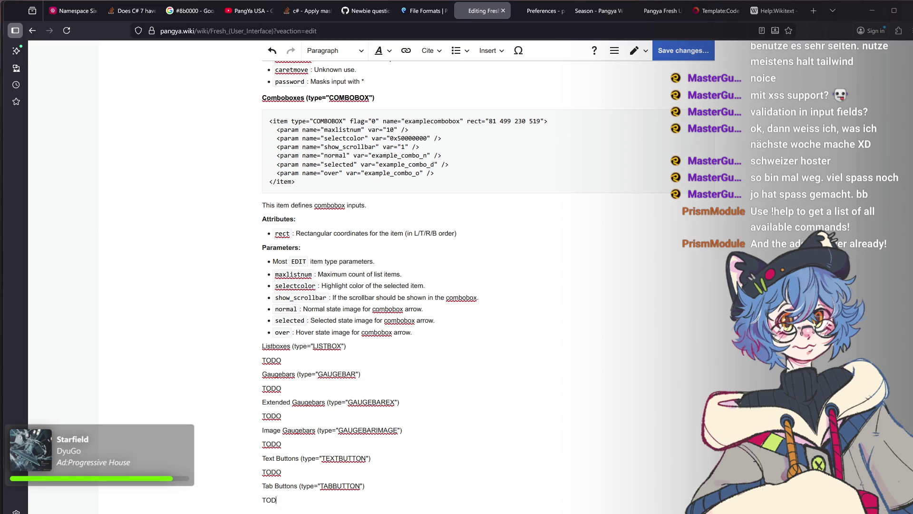
{"action": "type", "text": "iewedr"}
{"action": "type", "text": "\"V"}
{"action": "type", "text": "IEWER\")"}
{"action": "scroll", "coordinate": [364, 418], "scroll_direction": "down", "scroll_amount": 2}
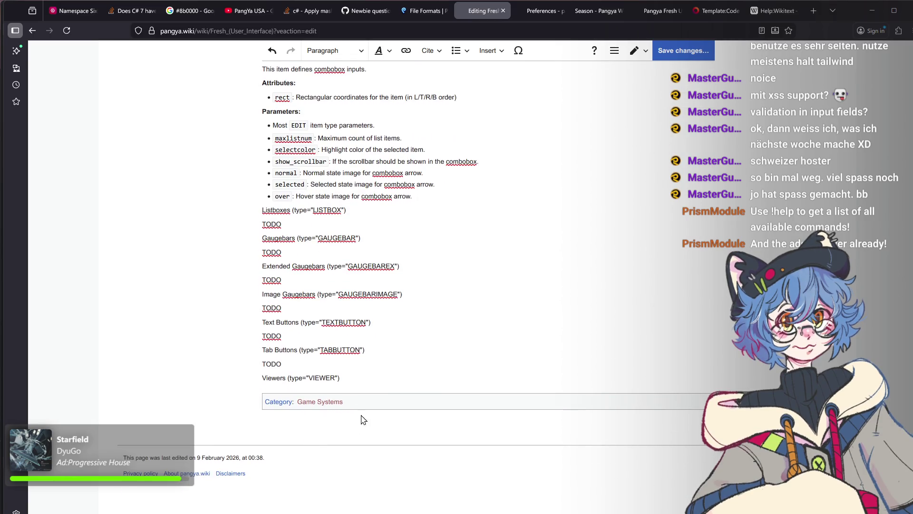
{"action": "key", "text": "Return"}
{"action": "type", "text": "TODO"}
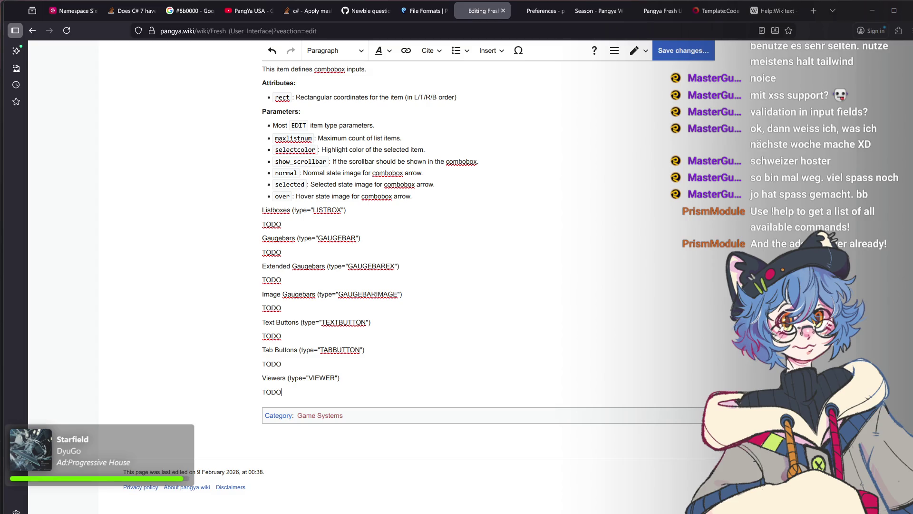
{"action": "scroll", "coordinate": [325, 207], "scroll_direction": "up", "scroll_amount": 1}
Make the Listboxes, Gaugebars, Extended Gaugebars and Image Gaugebars lines Sub-heading 2.
{"action": "triple_click", "coordinate": [310, 258]}
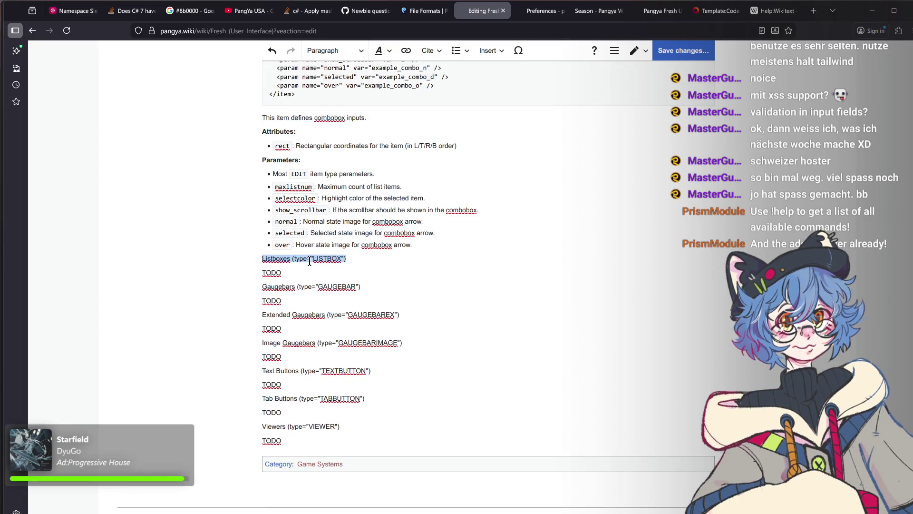
{"action": "left_click", "coordinate": [355, 55]}
{"action": "left_click", "coordinate": [348, 135]}
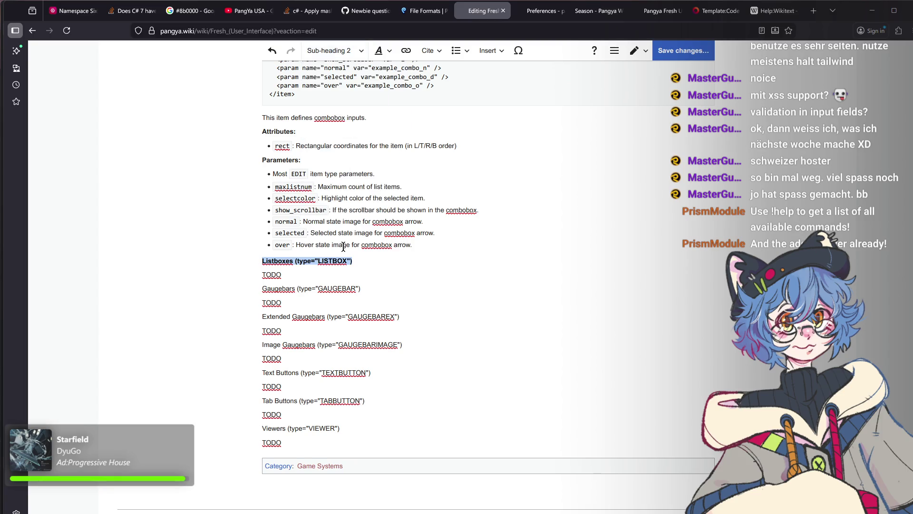
{"action": "triple_click", "coordinate": [314, 288]}
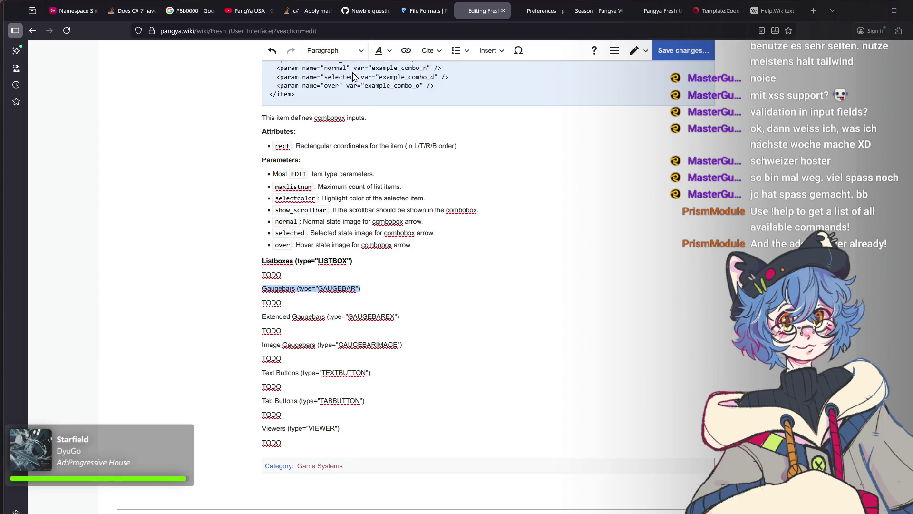
{"action": "left_click", "coordinate": [349, 52]}
{"action": "left_click", "coordinate": [342, 137]}
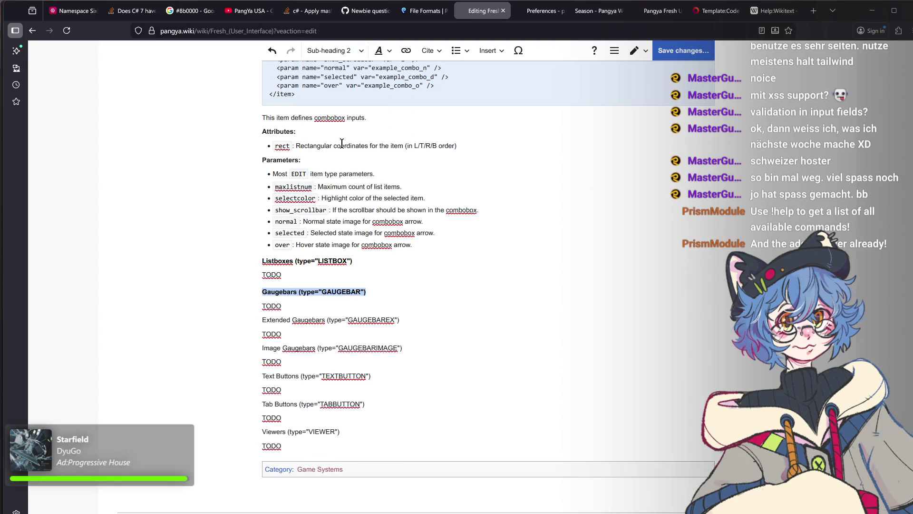
{"action": "triple_click", "coordinate": [328, 320]}
{"action": "left_click", "coordinate": [348, 52]}
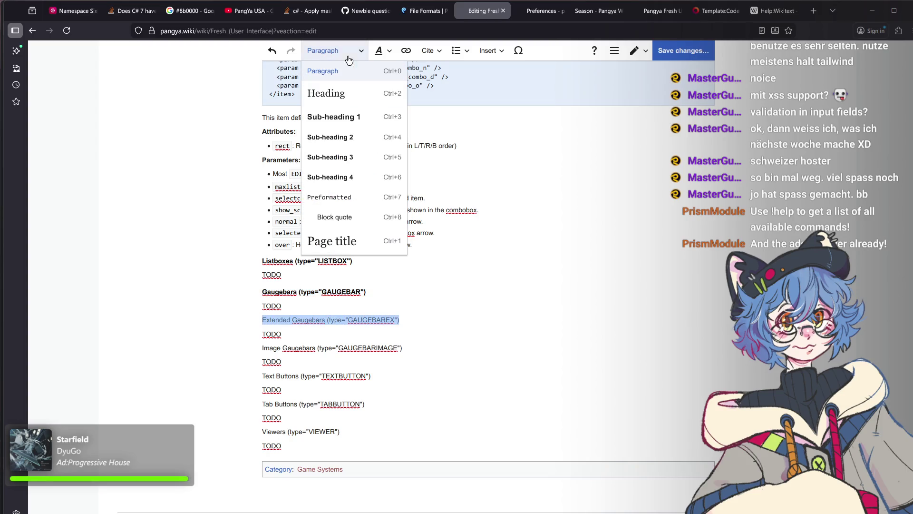
{"action": "left_click", "coordinate": [343, 136]}
{"action": "triple_click", "coordinate": [338, 355]}
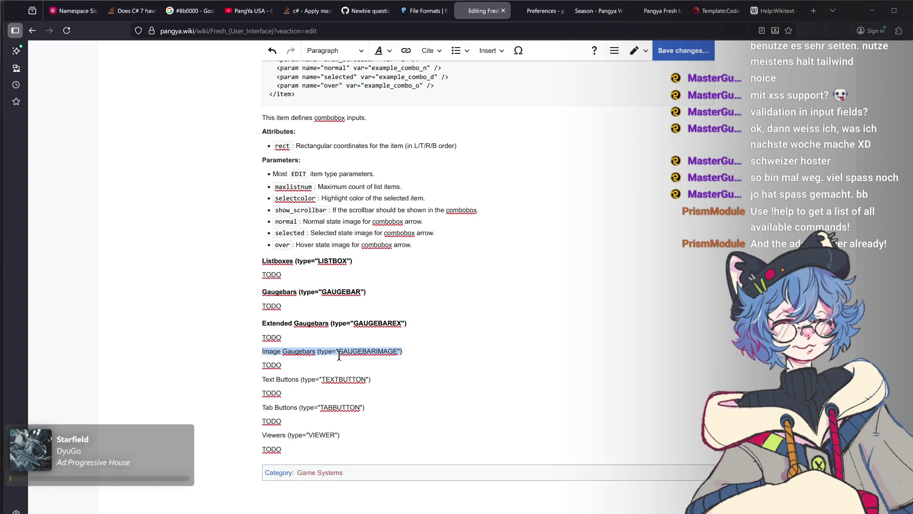
{"action": "left_click", "coordinate": [349, 51]}
{"action": "left_click", "coordinate": [343, 137]}
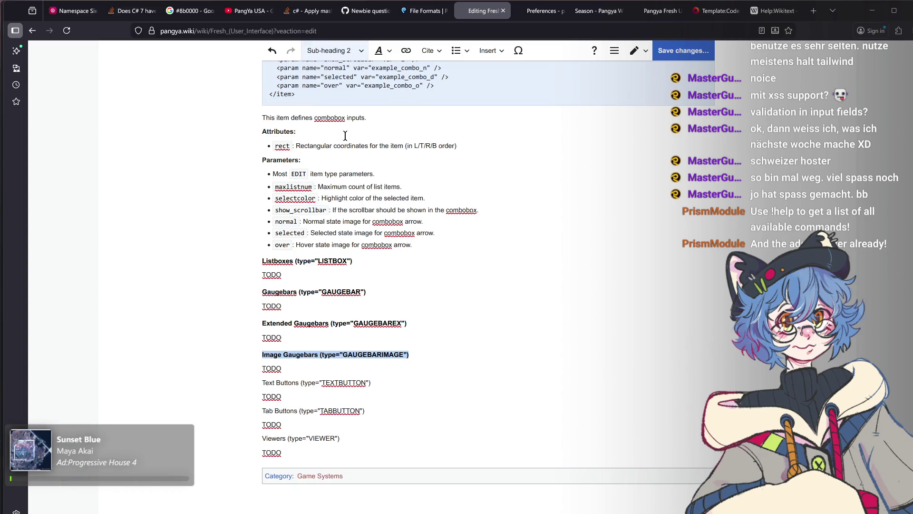
Make the Text Buttons, Tab Buttons and Viewers lines Sub-heading 2 as well.
{"action": "triple_click", "coordinate": [324, 383]}
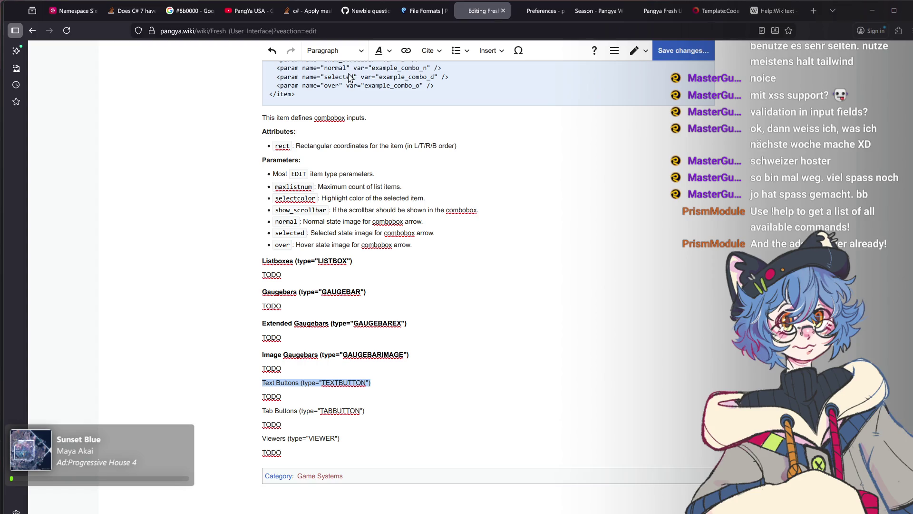
{"action": "left_click", "coordinate": [348, 50]}
{"action": "left_click", "coordinate": [350, 138]}
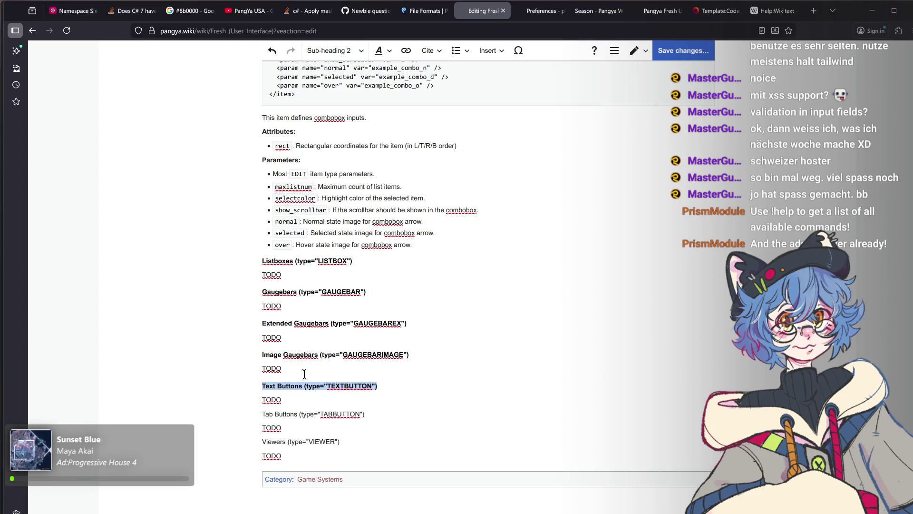
{"action": "triple_click", "coordinate": [317, 413]}
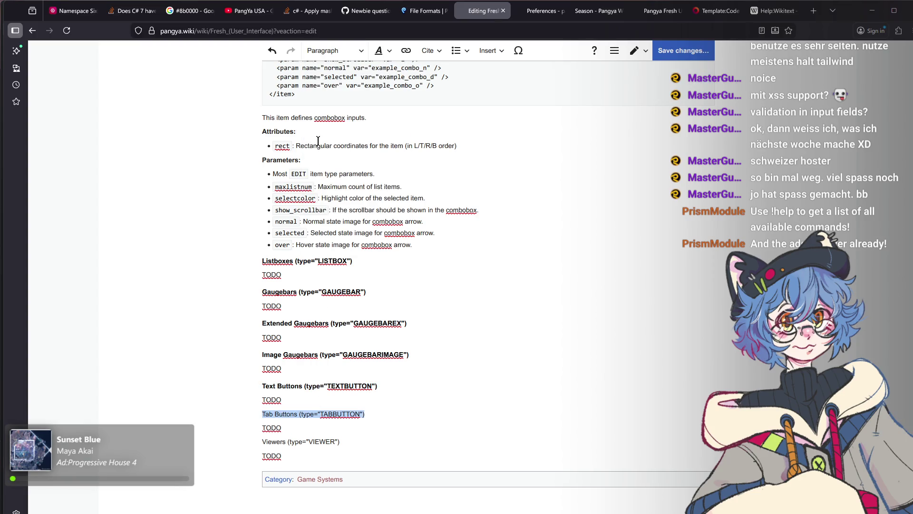
{"action": "scroll", "coordinate": [334, 178], "scroll_direction": "up", "scroll_amount": 2}
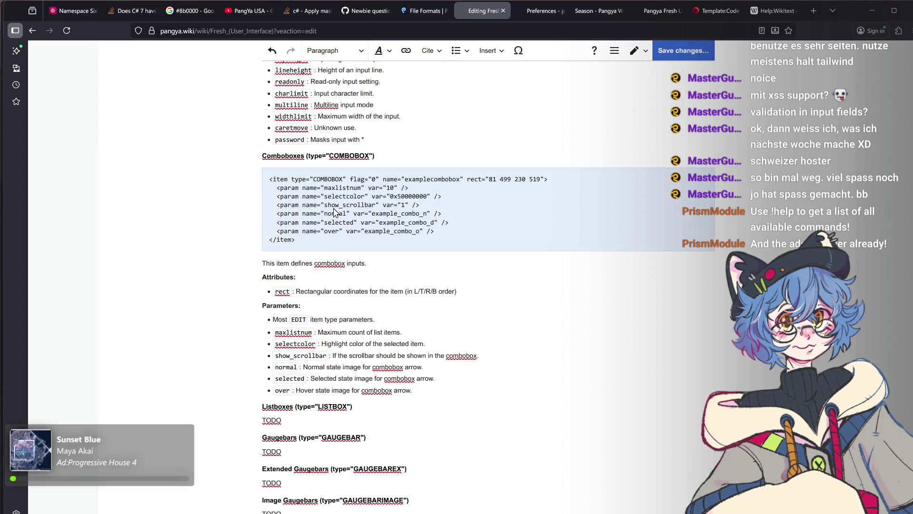
{"action": "left_click", "coordinate": [328, 53]}
{"action": "left_click", "coordinate": [363, 139]}
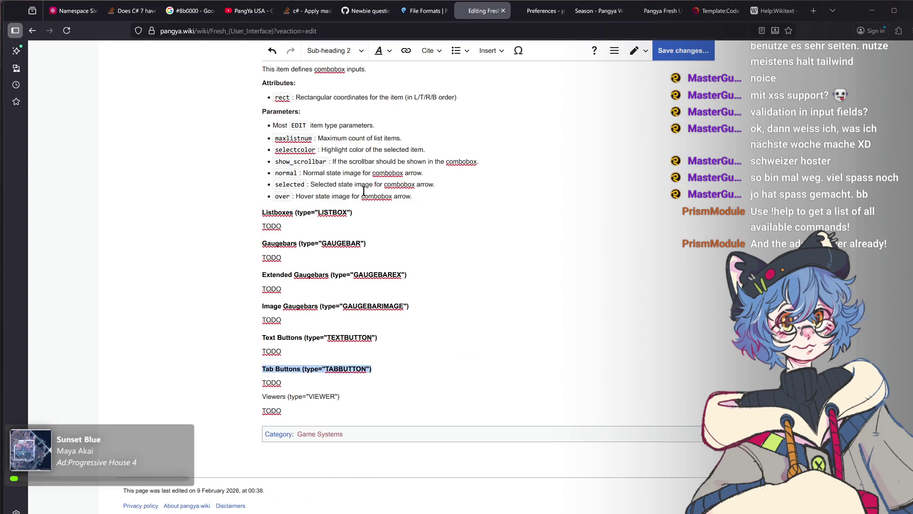
{"action": "triple_click", "coordinate": [314, 396]}
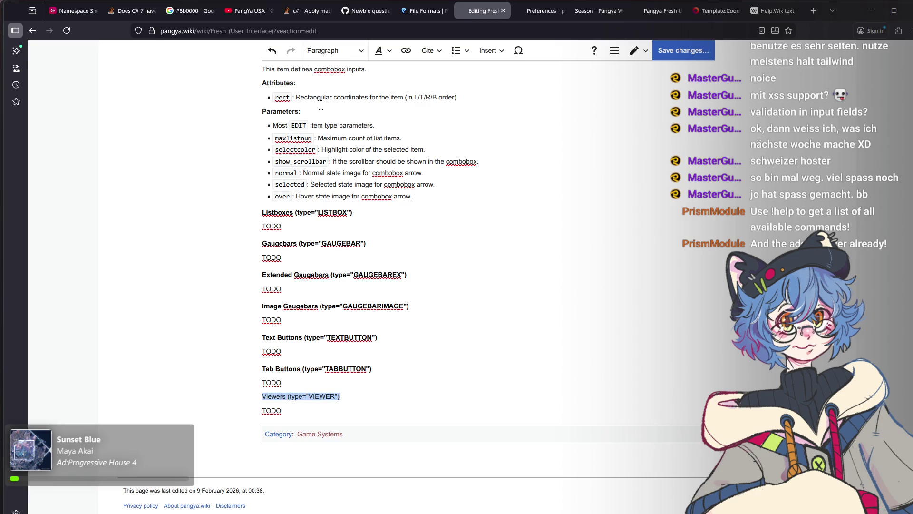
{"action": "left_click", "coordinate": [330, 52]}
{"action": "left_click", "coordinate": [342, 138]}
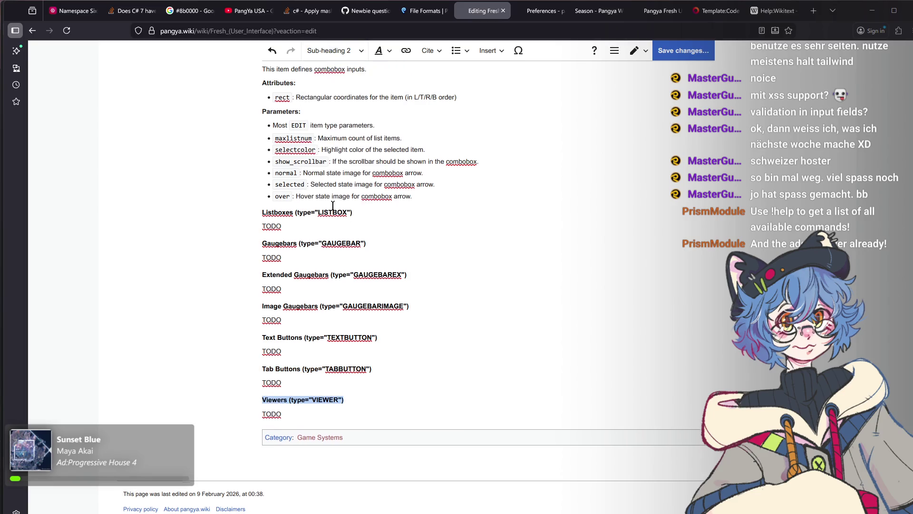
{"action": "scroll", "coordinate": [328, 205], "scroll_direction": "up", "scroll_amount": 1}
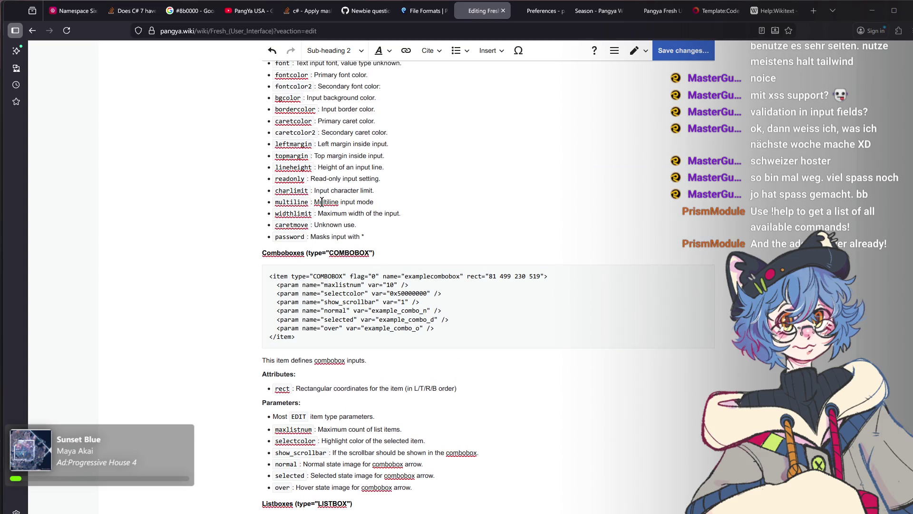
{"action": "scroll", "coordinate": [321, 202], "scroll_direction": "up", "scroll_amount": 2}
{"action": "scroll", "coordinate": [321, 213], "scroll_direction": "up", "scroll_amount": 2}
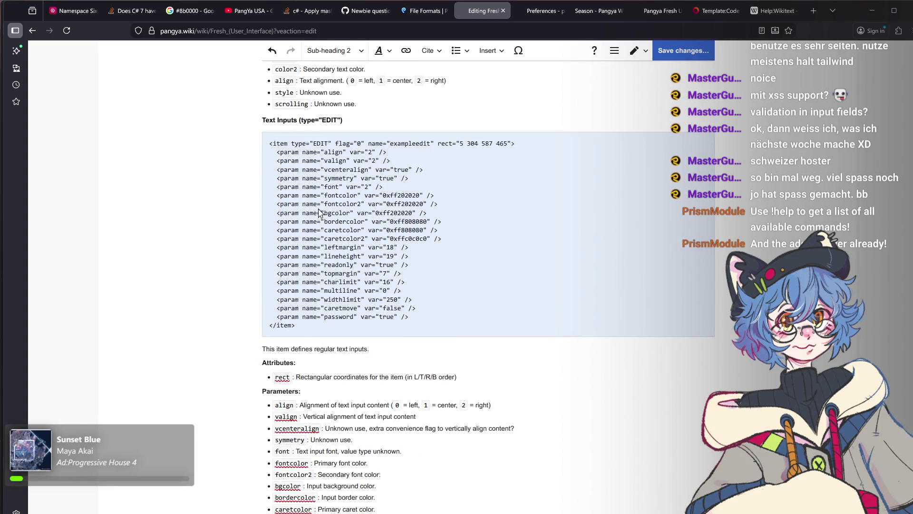
{"action": "scroll", "coordinate": [321, 213], "scroll_direction": "up", "scroll_amount": 2}
{"action": "scroll", "coordinate": [299, 203], "scroll_direction": "up", "scroll_amount": 3}
{"action": "scroll", "coordinate": [286, 196], "scroll_direction": "up", "scroll_amount": 3}
{"action": "scroll", "coordinate": [272, 190], "scroll_direction": "up", "scroll_amount": 2}
{"action": "scroll", "coordinate": [271, 189], "scroll_direction": "up", "scroll_amount": 2}
{"action": "scroll", "coordinate": [272, 189], "scroll_direction": "up", "scroll_amount": 2}
{"action": "scroll", "coordinate": [272, 189], "scroll_direction": "up", "scroll_amount": 3}
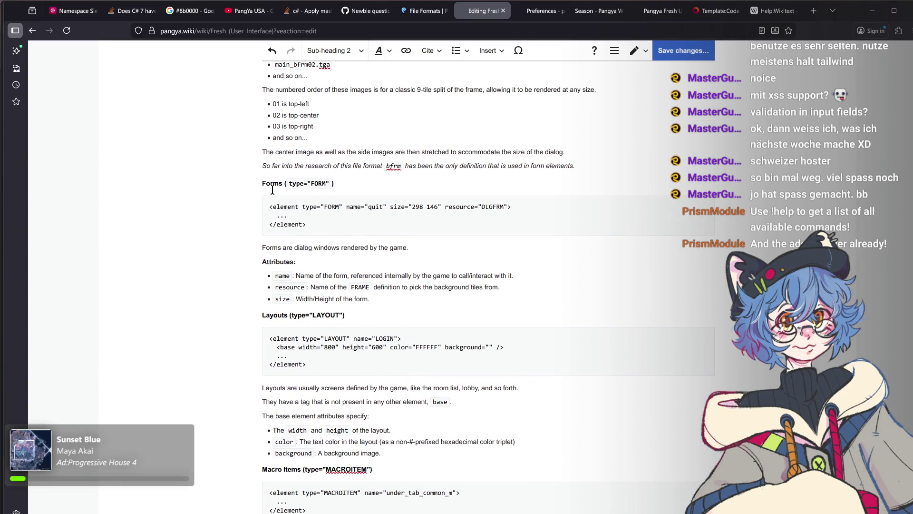
{"action": "scroll", "coordinate": [272, 189], "scroll_direction": "up", "scroll_amount": 3}
{"action": "scroll", "coordinate": [272, 189], "scroll_direction": "up", "scroll_amount": 3}
{"action": "scroll", "coordinate": [272, 189], "scroll_direction": "up", "scroll_amount": 3}
{"action": "scroll", "coordinate": [272, 190], "scroll_direction": "up", "scroll_amount": 1}
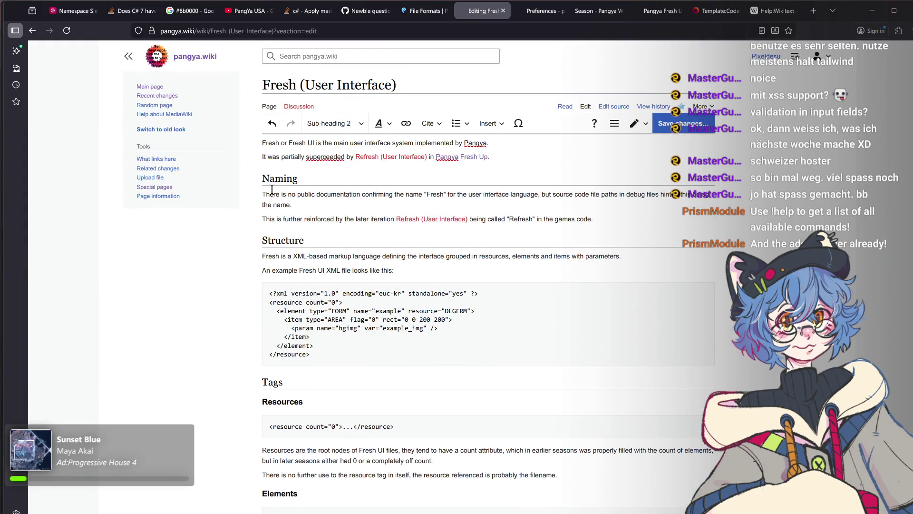
Save the Fresh (User Interface) page, publishing the Listboxes through Viewers TODO sections.
{"action": "left_click", "coordinate": [682, 125]}
{"action": "left_click", "coordinate": [558, 208]}
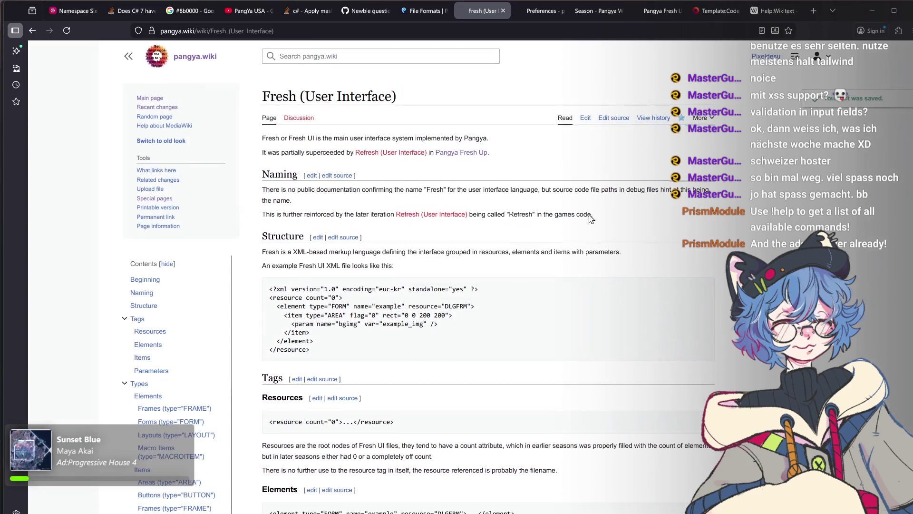
{"action": "scroll", "coordinate": [495, 258], "scroll_direction": "down", "scroll_amount": 5}
{"action": "scroll", "coordinate": [495, 258], "scroll_direction": "down", "scroll_amount": 5}
{"action": "scroll", "coordinate": [495, 258], "scroll_direction": "down", "scroll_amount": 5}
{"action": "scroll", "coordinate": [495, 259], "scroll_direction": "down", "scroll_amount": 5}
{"action": "scroll", "coordinate": [497, 258], "scroll_direction": "down", "scroll_amount": 5}
{"action": "scroll", "coordinate": [496, 259], "scroll_direction": "down", "scroll_amount": 5}
{"action": "scroll", "coordinate": [497, 259], "scroll_direction": "down", "scroll_amount": 5}
{"action": "scroll", "coordinate": [497, 258], "scroll_direction": "down", "scroll_amount": 5}
{"action": "scroll", "coordinate": [496, 259], "scroll_direction": "down", "scroll_amount": 5}
{"action": "scroll", "coordinate": [497, 259], "scroll_direction": "down", "scroll_amount": 5}
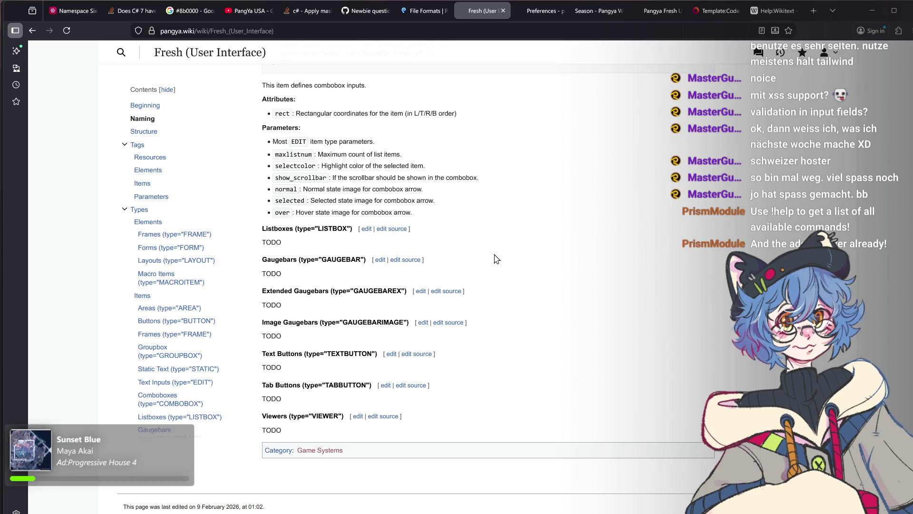
{"action": "scroll", "coordinate": [378, 356], "scroll_direction": "up", "scroll_amount": 2}
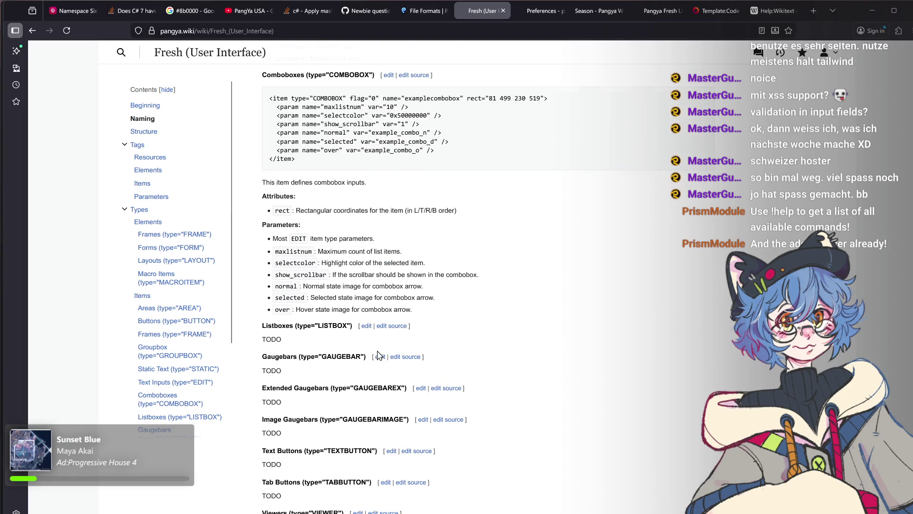
{"action": "scroll", "coordinate": [378, 356], "scroll_direction": "up", "scroll_amount": 3}
{"action": "scroll", "coordinate": [378, 356], "scroll_direction": "up", "scroll_amount": 2}
{"action": "scroll", "coordinate": [378, 357], "scroll_direction": "up", "scroll_amount": 2}
{"action": "scroll", "coordinate": [376, 351], "scroll_direction": "up", "scroll_amount": 4}
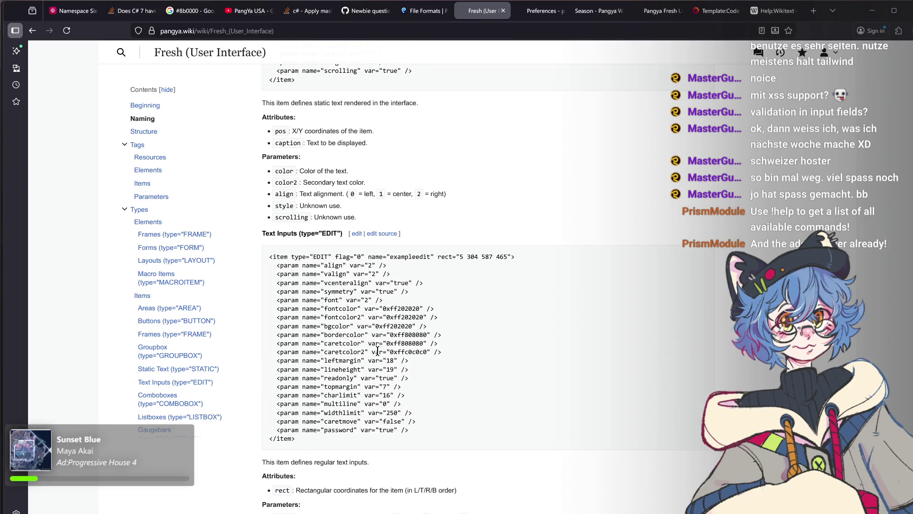
{"action": "scroll", "coordinate": [376, 351], "scroll_direction": "up", "scroll_amount": 5}
{"action": "scroll", "coordinate": [378, 355], "scroll_direction": "up", "scroll_amount": 5}
{"action": "scroll", "coordinate": [378, 355], "scroll_direction": "up", "scroll_amount": 5}
{"action": "scroll", "coordinate": [379, 355], "scroll_direction": "up", "scroll_amount": 5}
{"action": "scroll", "coordinate": [379, 355], "scroll_direction": "up", "scroll_amount": 5}
{"action": "scroll", "coordinate": [378, 355], "scroll_direction": "up", "scroll_amount": 5}
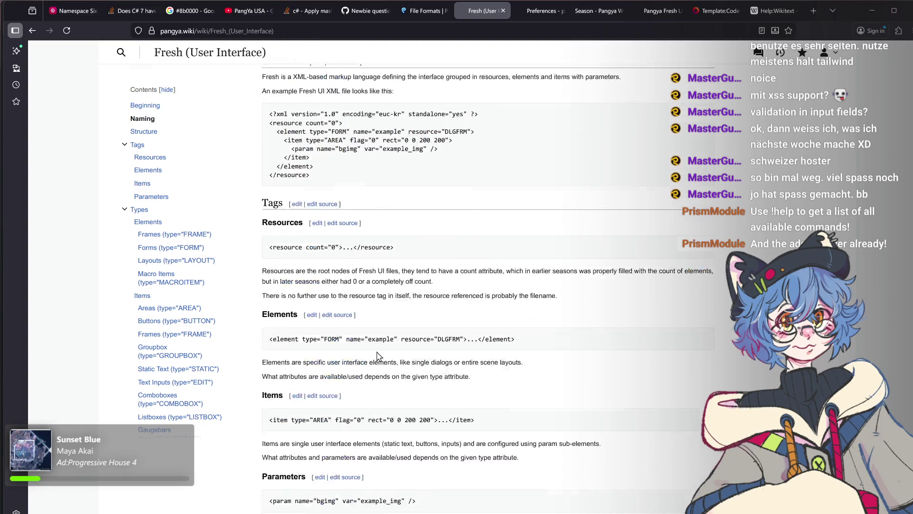
{"action": "scroll", "coordinate": [378, 355], "scroll_direction": "up", "scroll_amount": 3}
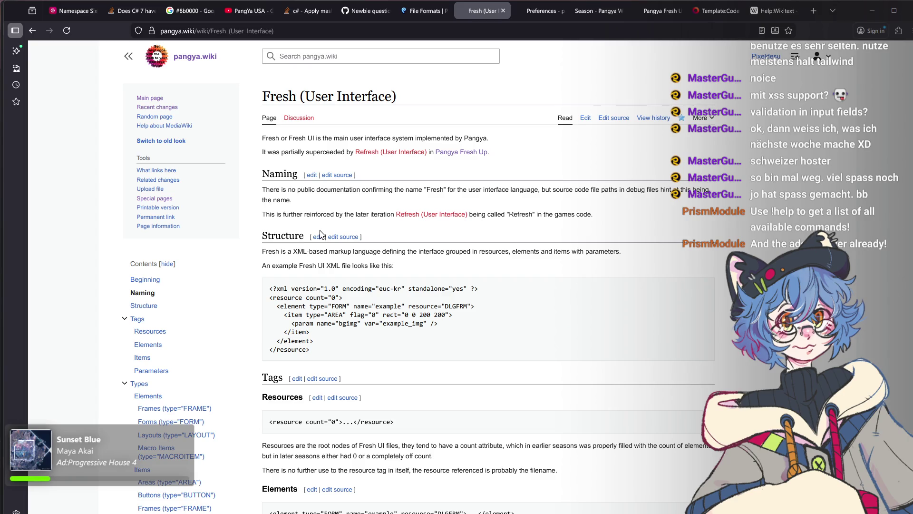
{"action": "scroll", "coordinate": [356, 307], "scroll_direction": "down", "scroll_amount": 1}
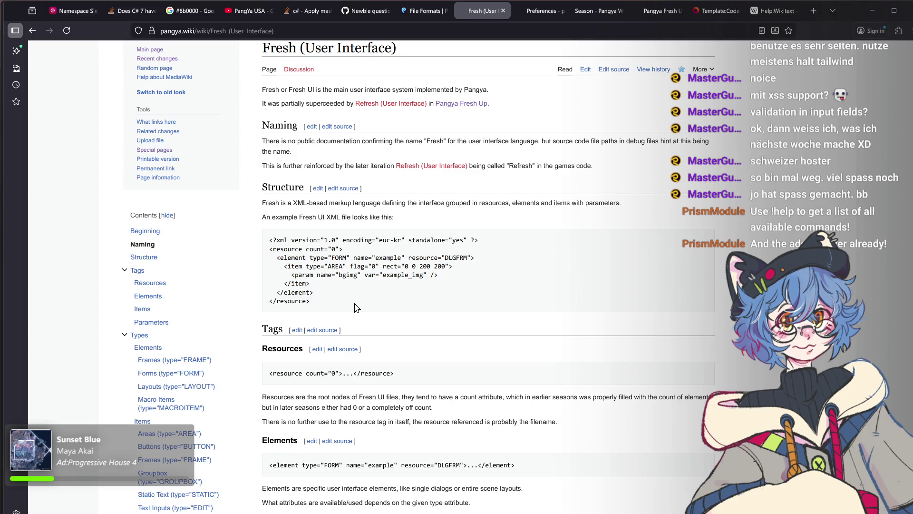
{"action": "scroll", "coordinate": [355, 307], "scroll_direction": "down", "scroll_amount": 2}
{"action": "scroll", "coordinate": [356, 307], "scroll_direction": "down", "scroll_amount": 1}
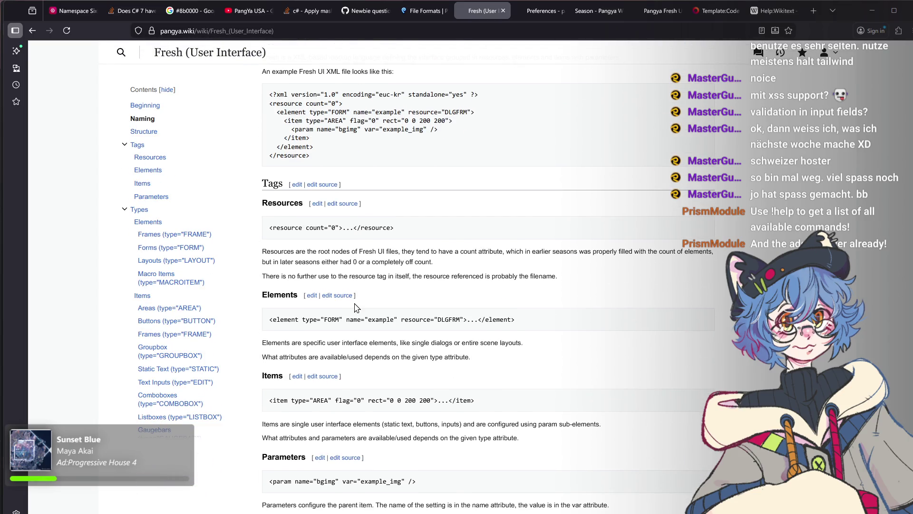
{"action": "scroll", "coordinate": [355, 307], "scroll_direction": "down", "scroll_amount": 2}
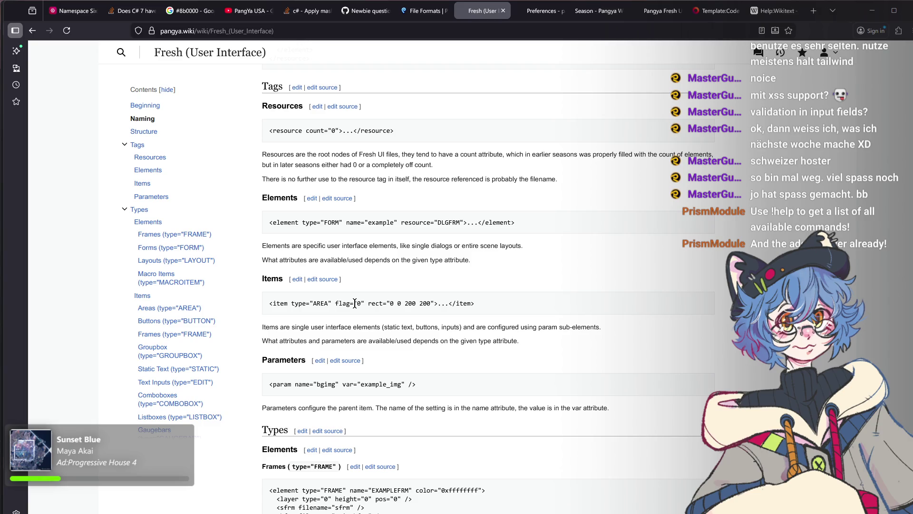
{"action": "scroll", "coordinate": [356, 303], "scroll_direction": "down", "scroll_amount": 3}
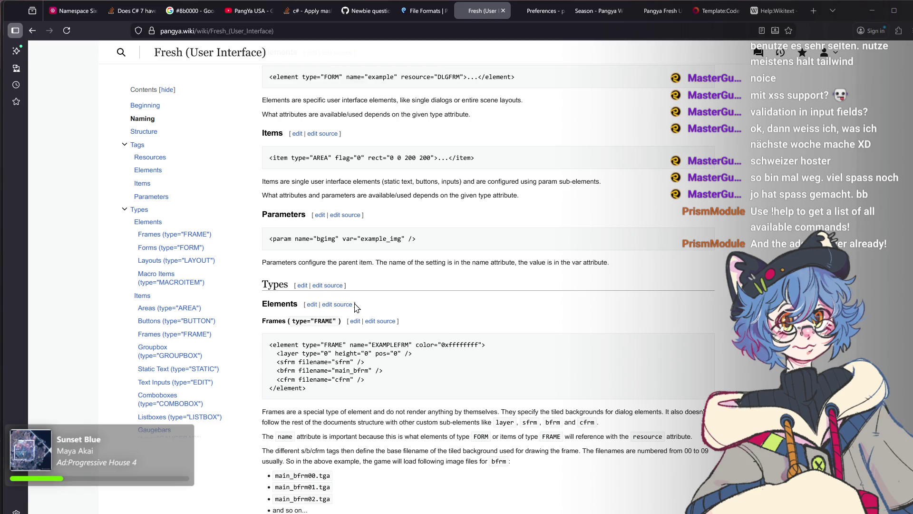
{"action": "scroll", "coordinate": [356, 306], "scroll_direction": "down", "scroll_amount": 3}
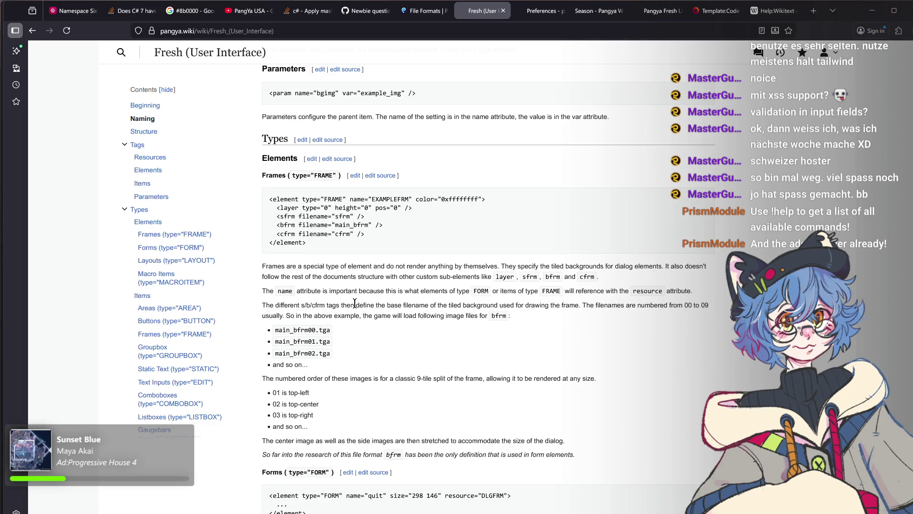
{"action": "scroll", "coordinate": [355, 304], "scroll_direction": "down", "scroll_amount": 2}
{"action": "scroll", "coordinate": [356, 307], "scroll_direction": "down", "scroll_amount": 2}
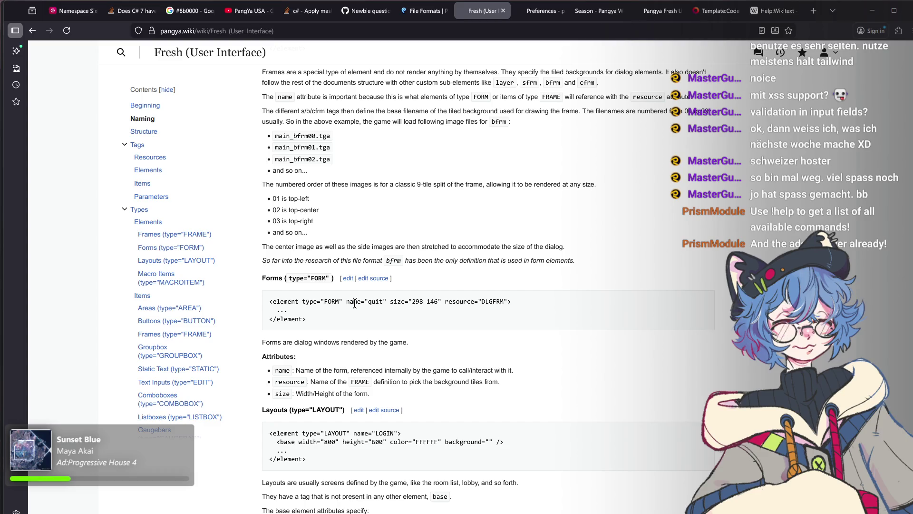
{"action": "scroll", "coordinate": [355, 303], "scroll_direction": "down", "scroll_amount": 3}
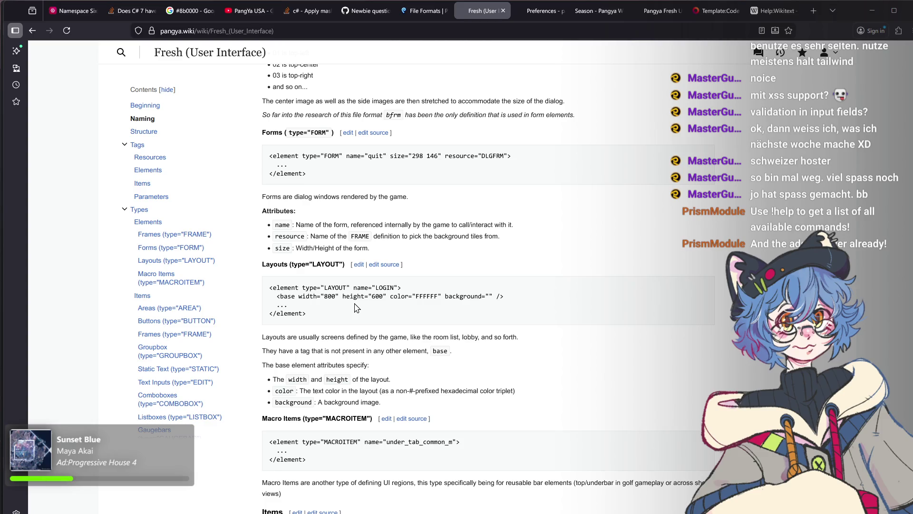
{"action": "scroll", "coordinate": [356, 307], "scroll_direction": "down", "scroll_amount": 1}
{"action": "scroll", "coordinate": [355, 304], "scroll_direction": "down", "scroll_amount": 1}
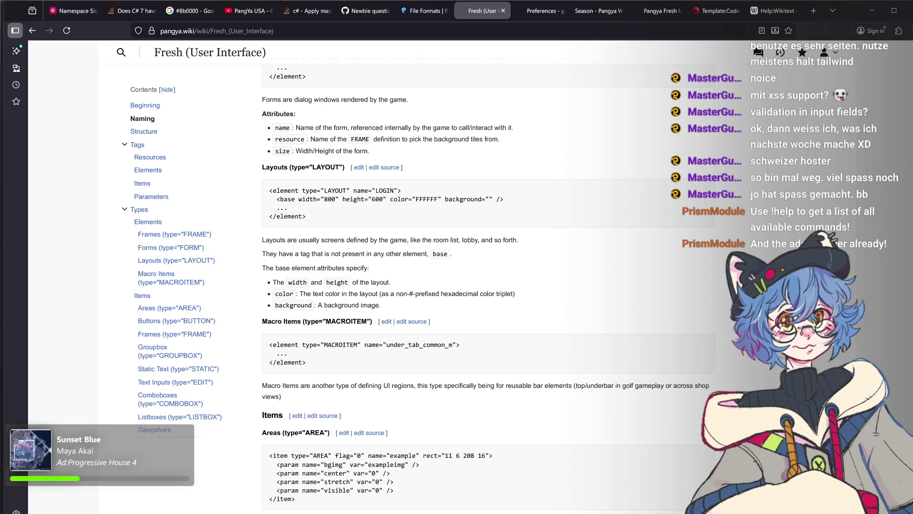
{"action": "scroll", "coordinate": [590, 379], "scroll_direction": "down", "scroll_amount": 3}
{"action": "scroll", "coordinate": [508, 363], "scroll_direction": "down", "scroll_amount": 5}
{"action": "scroll", "coordinate": [501, 363], "scroll_direction": "down", "scroll_amount": 5}
{"action": "scroll", "coordinate": [502, 363], "scroll_direction": "down", "scroll_amount": 10}
{"action": "scroll", "coordinate": [500, 364], "scroll_direction": "up", "scroll_amount": 1}
{"action": "scroll", "coordinate": [491, 371], "scroll_direction": "up", "scroll_amount": 5}
{"action": "scroll", "coordinate": [490, 376], "scroll_direction": "up", "scroll_amount": 10}
{"action": "scroll", "coordinate": [490, 379], "scroll_direction": "up", "scroll_amount": 10}
{"action": "scroll", "coordinate": [489, 378], "scroll_direction": "up", "scroll_amount": 5}
{"action": "scroll", "coordinate": [490, 379], "scroll_direction": "down", "scroll_amount": 15}
{"action": "scroll", "coordinate": [490, 379], "scroll_direction": "down", "scroll_amount": 10}
{"action": "scroll", "coordinate": [490, 379], "scroll_direction": "down", "scroll_amount": 2}
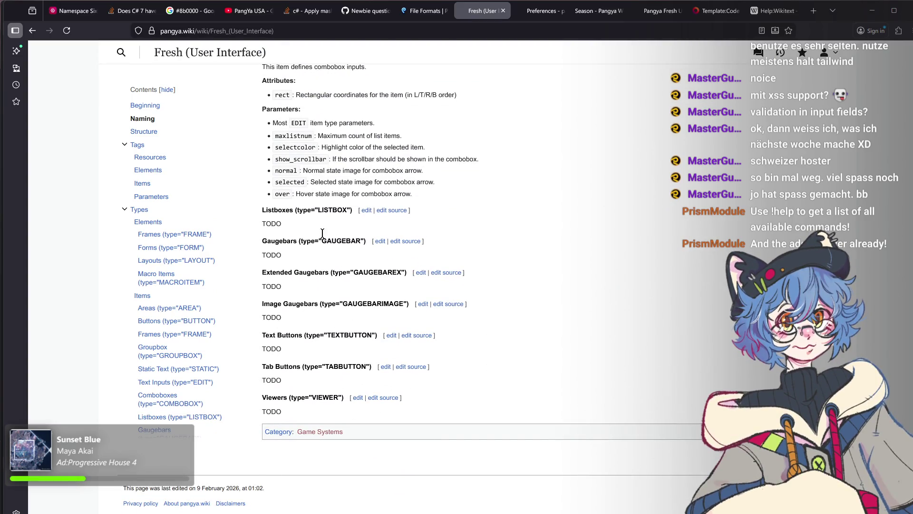
{"action": "left_click_drag", "start_coordinate": [314, 225], "coordinate": [263, 209]}
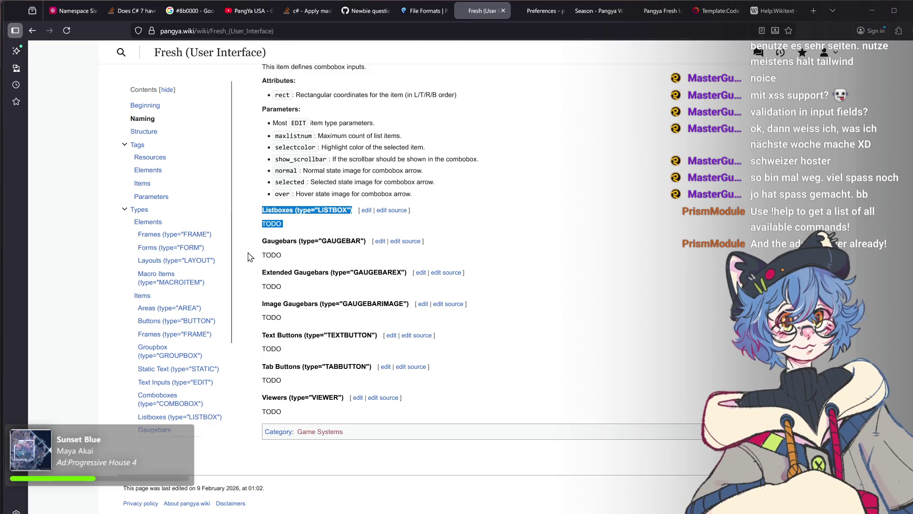
{"action": "mouse_move", "coordinate": [295, 251]}
{"action": "left_mouse_down"}
{"action": "mouse_move", "coordinate": [293, 240]}
{"action": "mouse_move", "coordinate": [255, 240]}
{"action": "left_mouse_up"}
{"action": "left_click", "coordinate": [261, 243]}
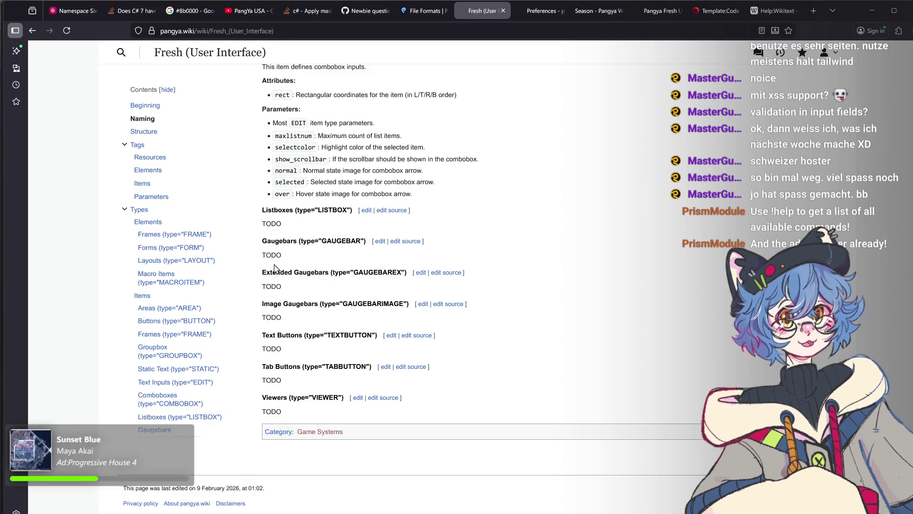
{"action": "left_click_drag", "start_coordinate": [292, 294], "coordinate": [259, 488]}
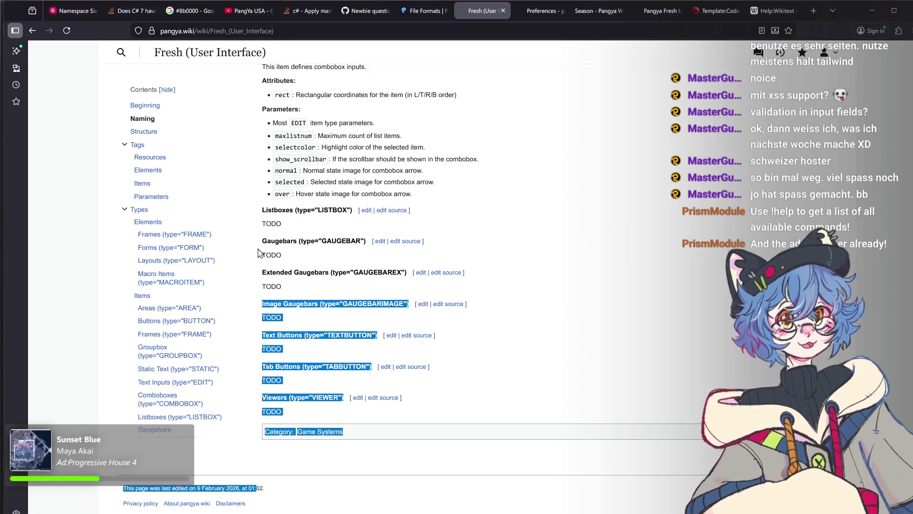
{"action": "left_click", "coordinate": [288, 322]}
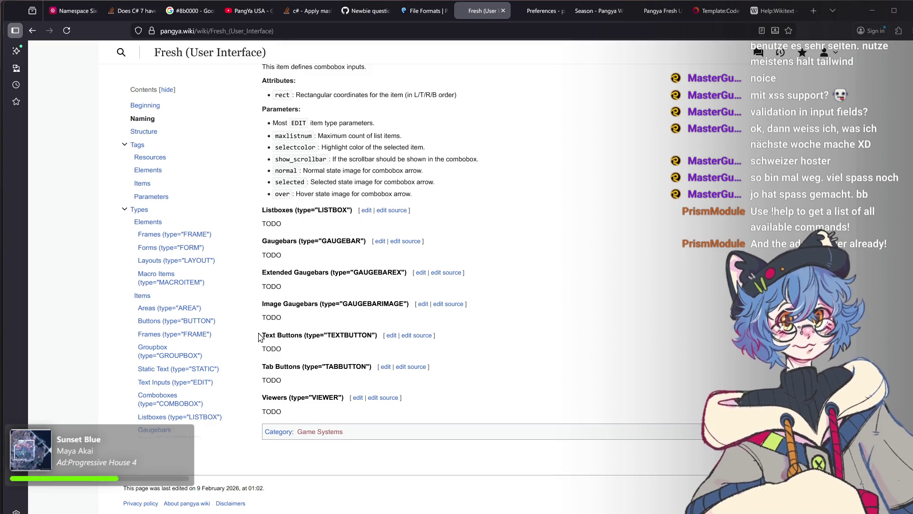
{"action": "scroll", "coordinate": [314, 364], "scroll_direction": "up", "scroll_amount": 2}
{"action": "scroll", "coordinate": [315, 365], "scroll_direction": "up", "scroll_amount": 4}
{"action": "scroll", "coordinate": [315, 365], "scroll_direction": "up", "scroll_amount": 4}
{"action": "scroll", "coordinate": [315, 364], "scroll_direction": "up", "scroll_amount": 5}
{"action": "scroll", "coordinate": [314, 366], "scroll_direction": "up", "scroll_amount": 5}
{"action": "scroll", "coordinate": [314, 366], "scroll_direction": "up", "scroll_amount": 5}
{"action": "scroll", "coordinate": [314, 366], "scroll_direction": "up", "scroll_amount": 5}
{"action": "scroll", "coordinate": [312, 375], "scroll_direction": "up", "scroll_amount": 5}
{"action": "scroll", "coordinate": [310, 387], "scroll_direction": "up", "scroll_amount": 5}
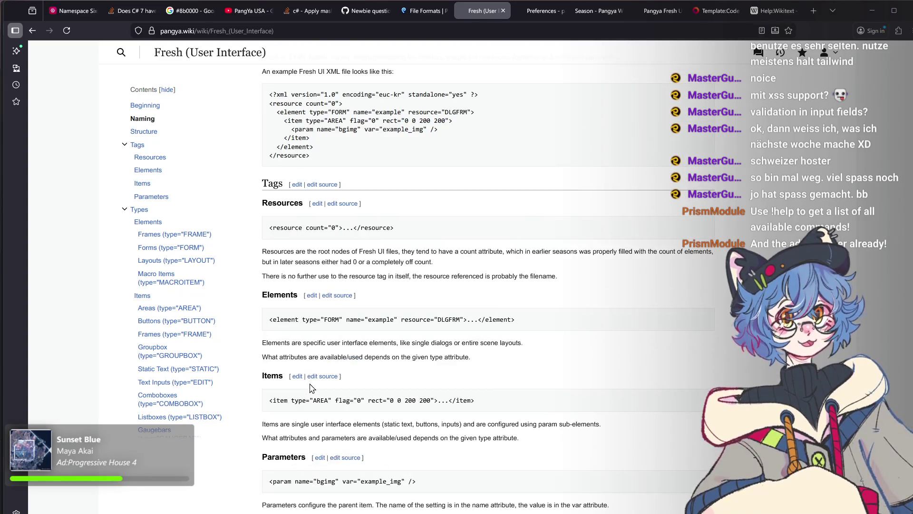
{"action": "scroll", "coordinate": [310, 387], "scroll_direction": "up", "scroll_amount": 3}
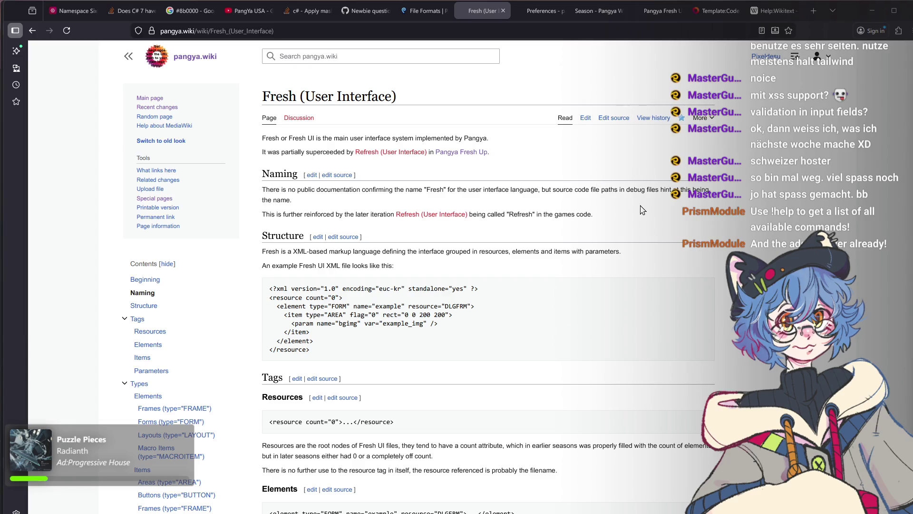
{"action": "scroll", "coordinate": [597, 283], "scroll_direction": "down", "scroll_amount": 3}
{"action": "scroll", "coordinate": [597, 284], "scroll_direction": "up", "scroll_amount": 3}
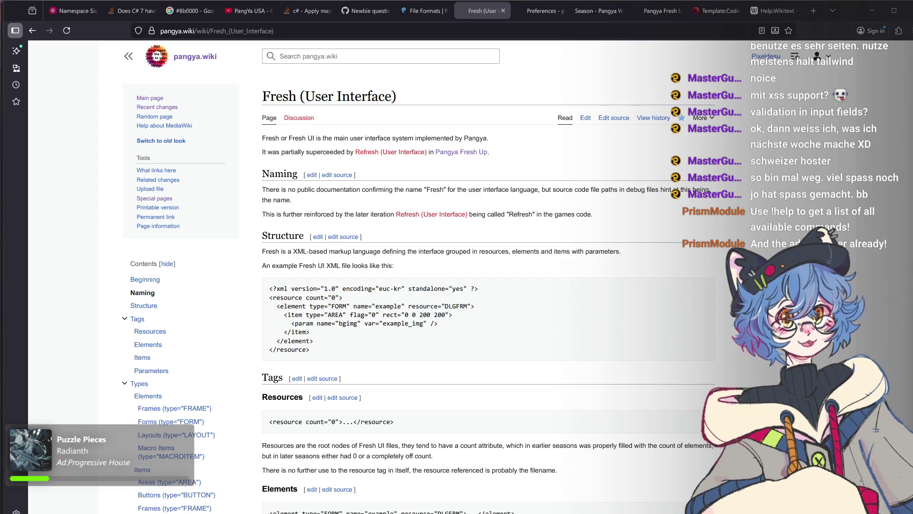